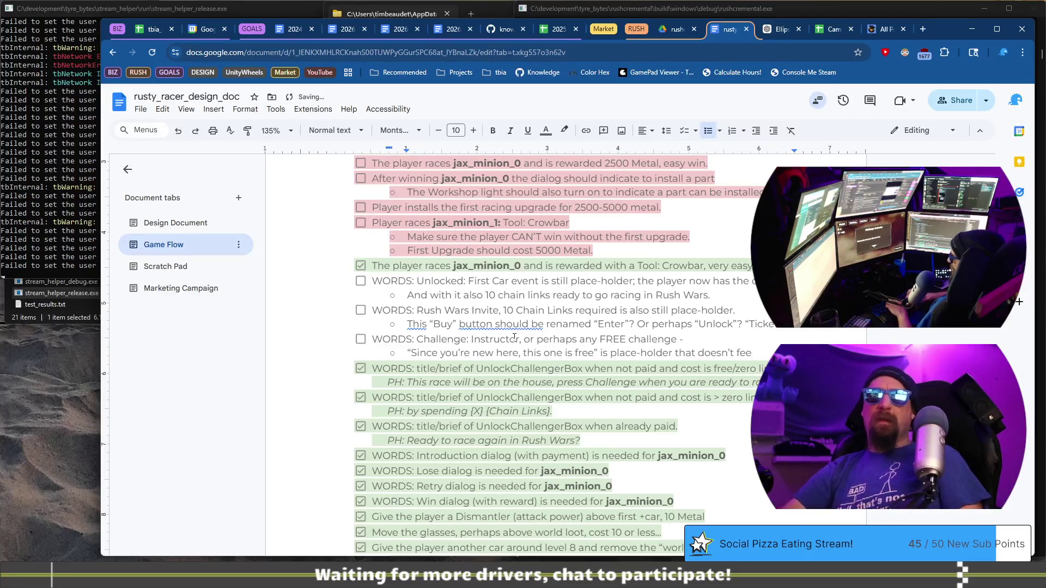
# Note that the free challenge doesn't feel like a good introduction
pyautogui.write('l r')
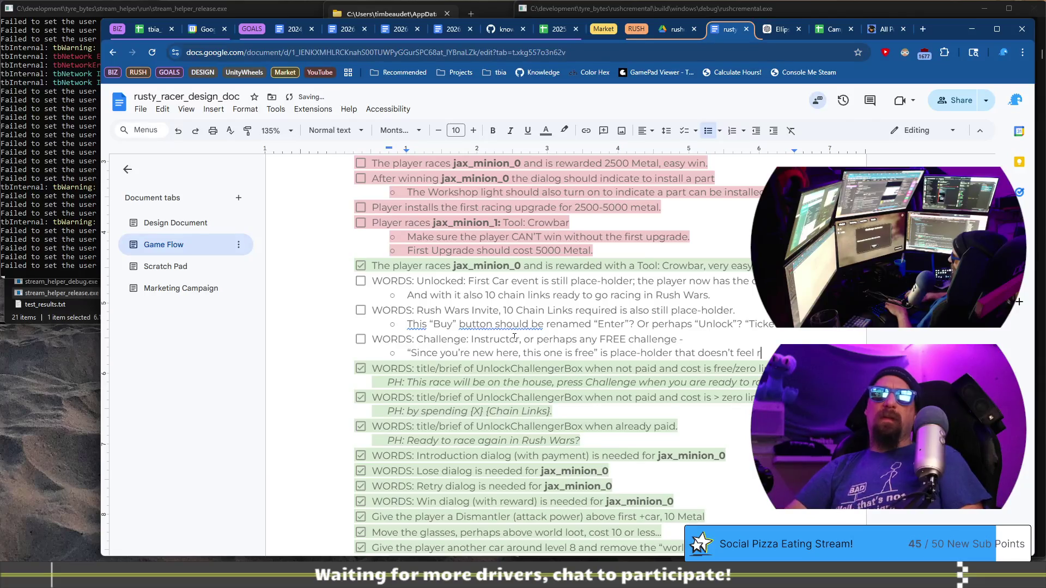
pyautogui.press('BackSpace')
pyautogui.write('quit')
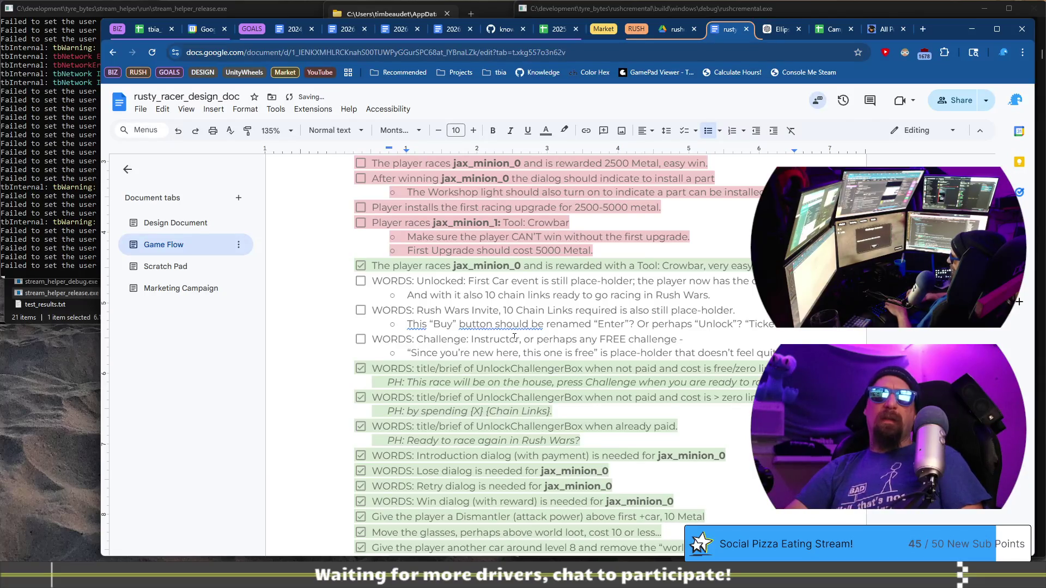
pyautogui.hotkey('ctrl', 'Left')
pyautogui.write('like')
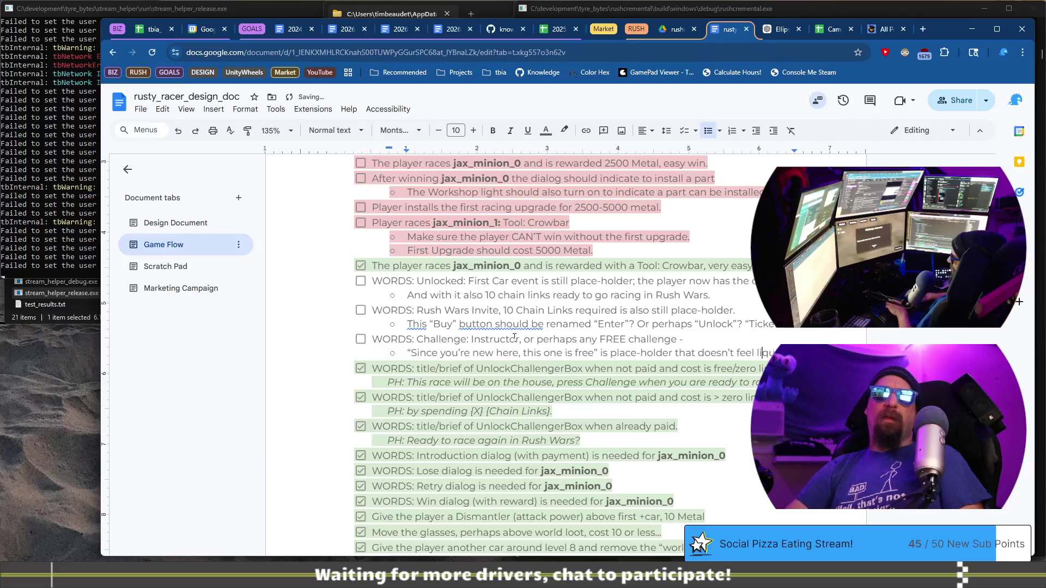
pyautogui.hotkey('ctrl', 'Delete')
pyautogui.write('go')
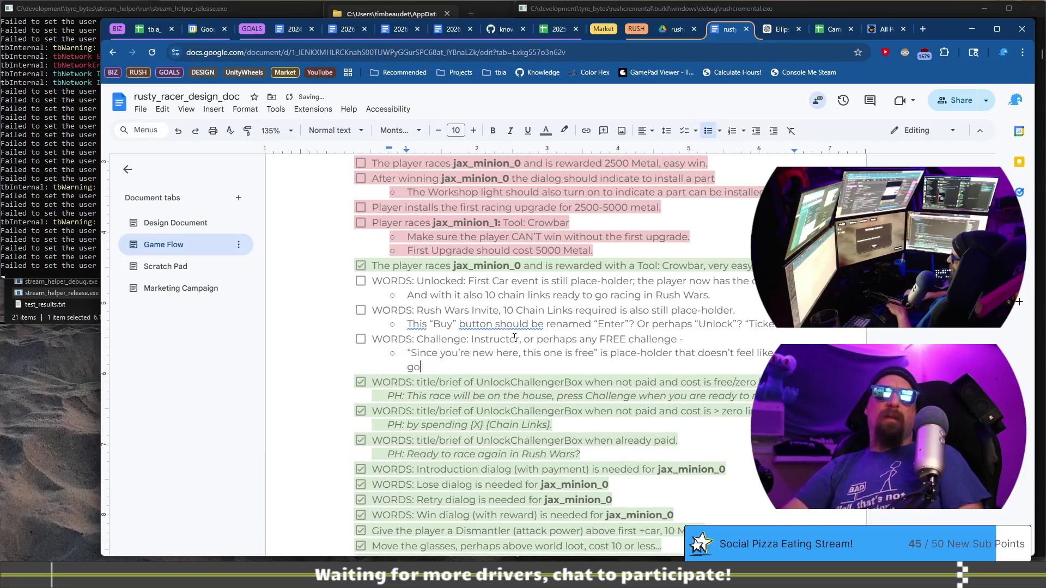
pyautogui.write('od intro')
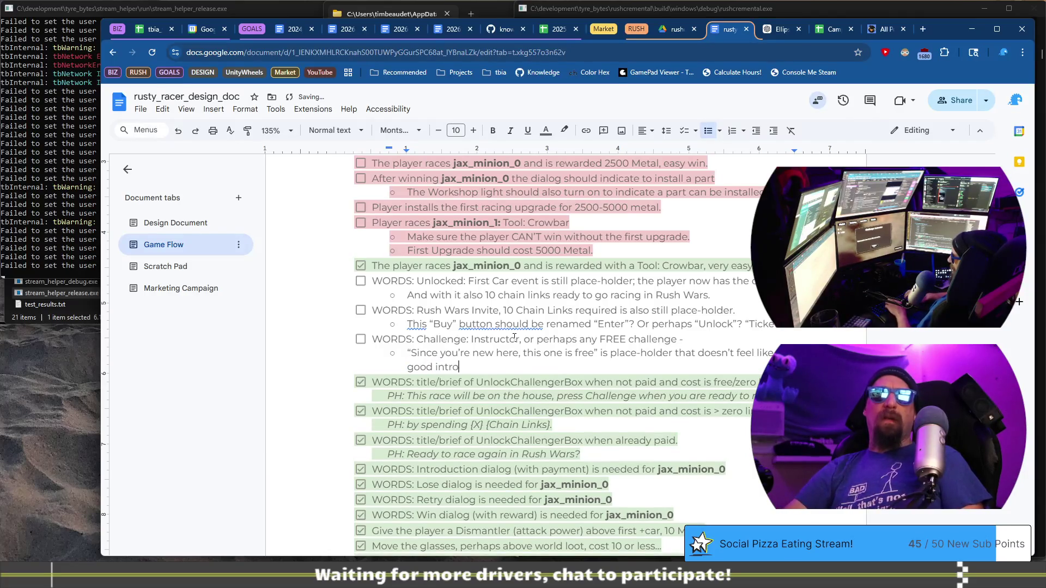
pyautogui.write('duction.. M')
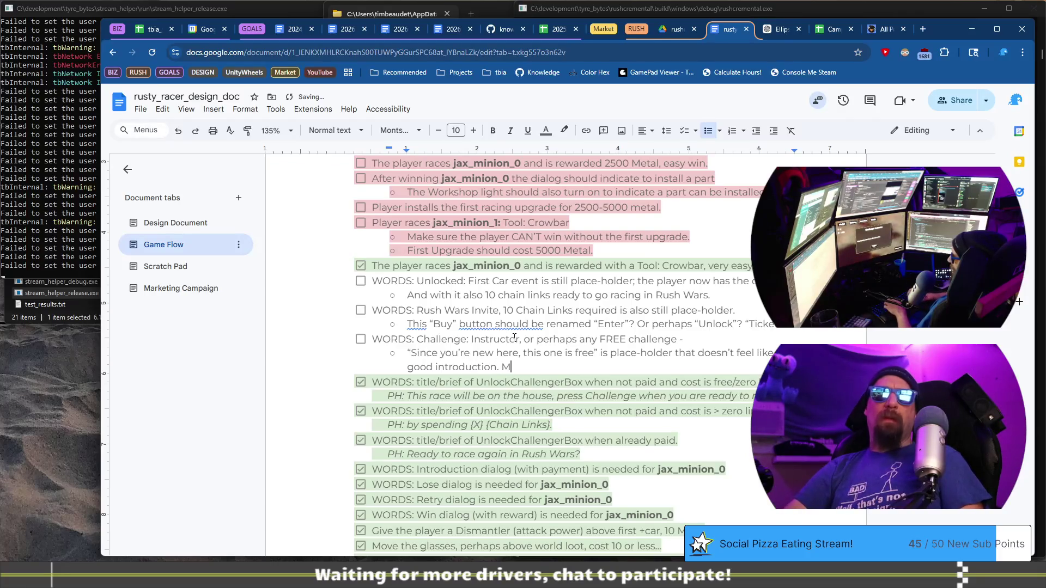
pyautogui.write('aybe this is actually')
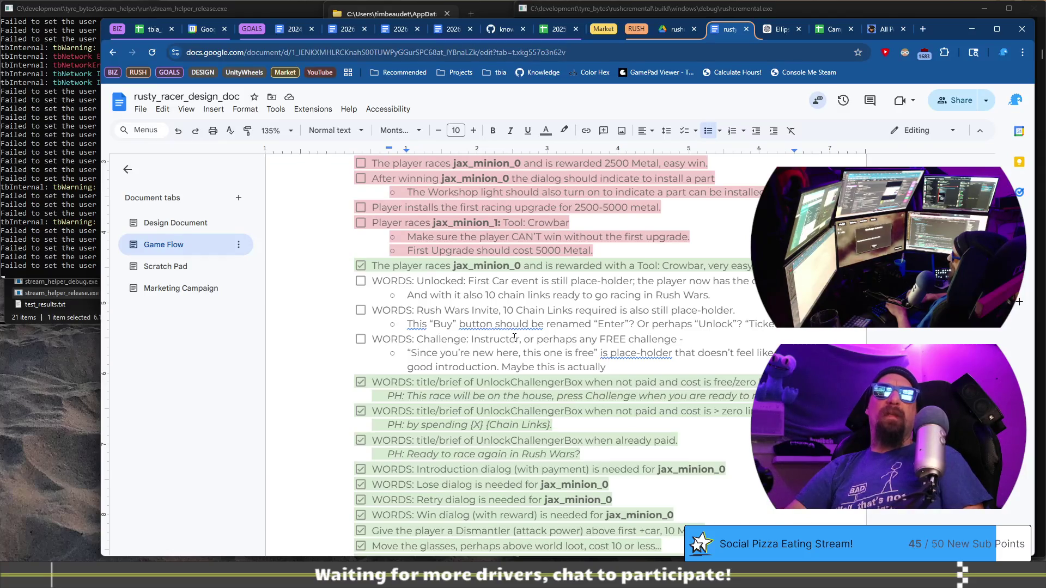
# Suggest it instead sets a scene of tech/skill inspection before players are allowed to race
pyautogui.hotkey('ctrl', 'Left')
pyautogui.hotkey('ctrl', 'BackSpace')
pyautogui.press('End')
pyautogui.write('sets a scene as ')
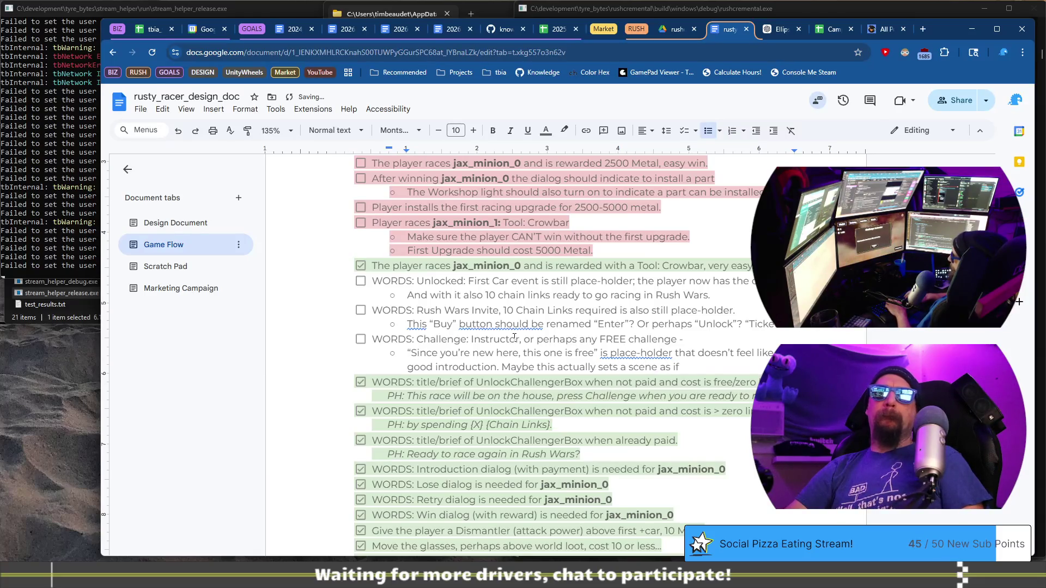
pyautogui.write('y')
pyautogui.write('the player ')
pyautogui.write('eeds')
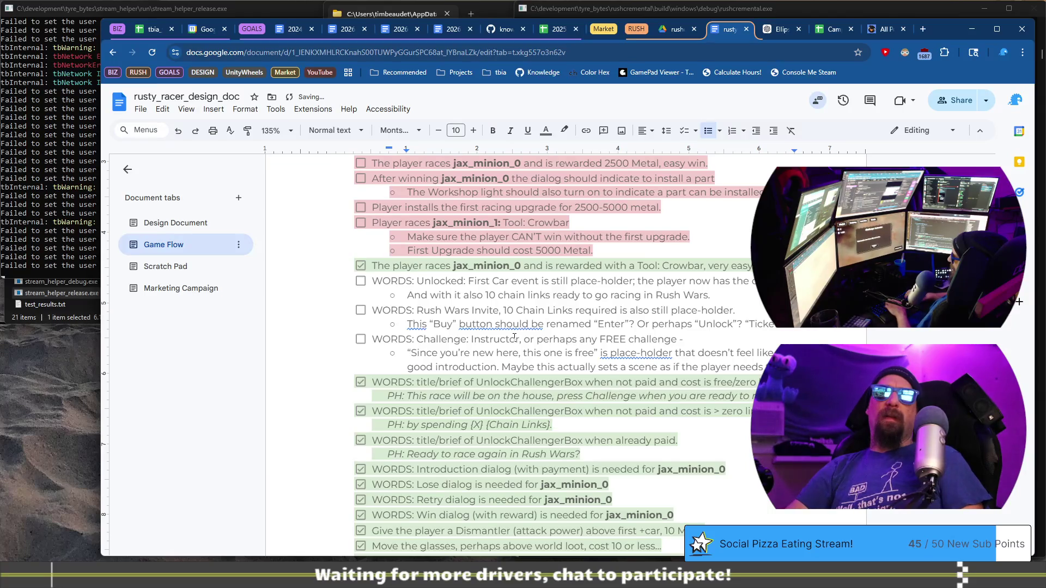
pyautogui.write('through ')
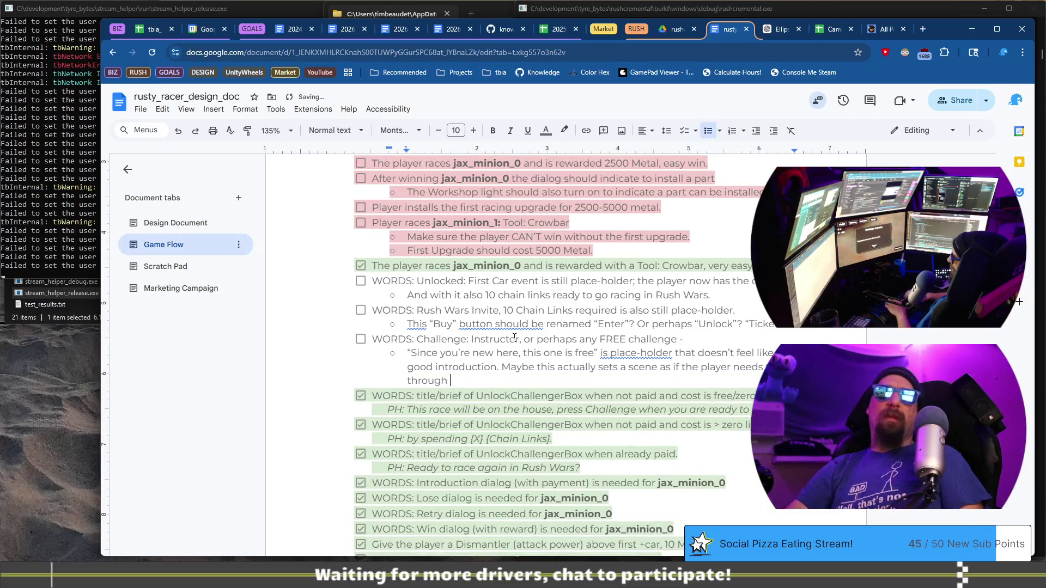
pyautogui.write('tech')
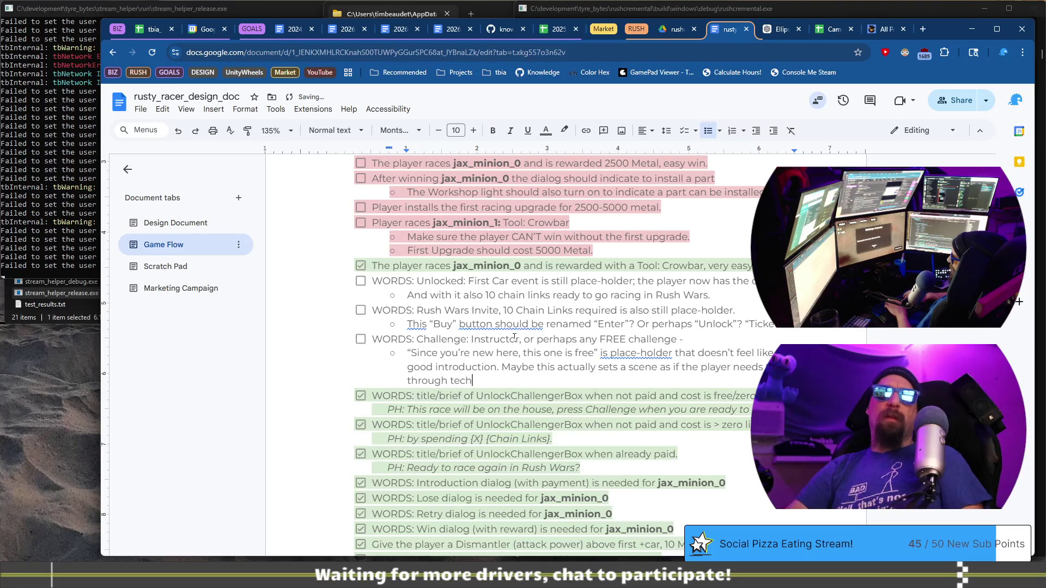
pyautogui.write('/skill ')
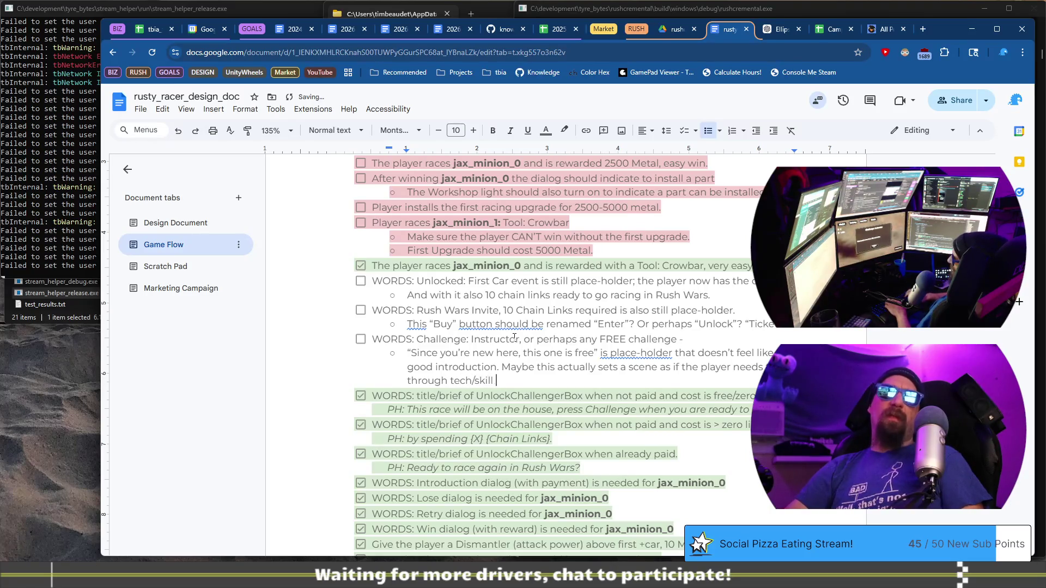
pyautogui.write('inspction ')
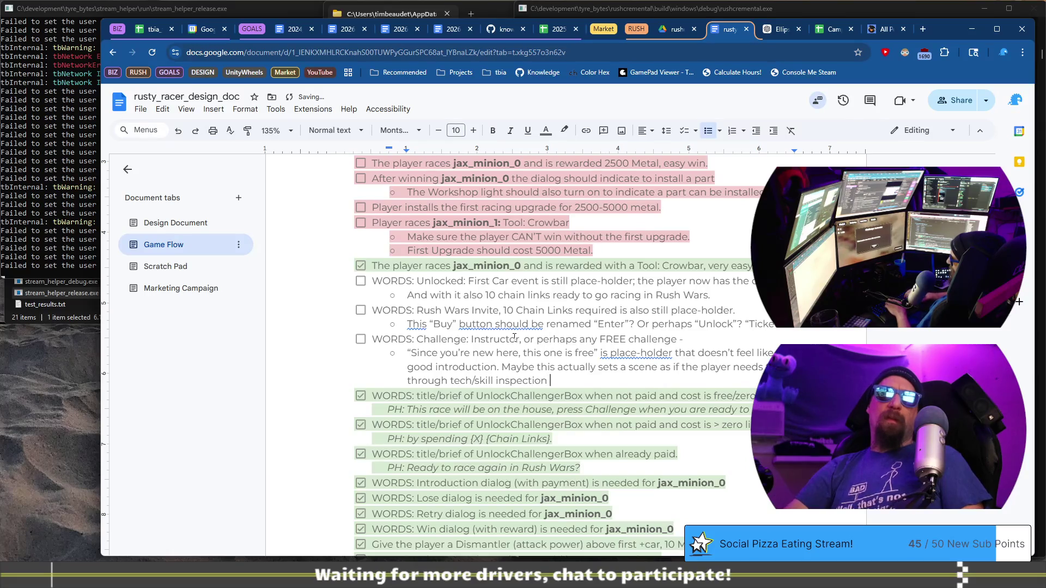
pyautogui.write('before they are ')
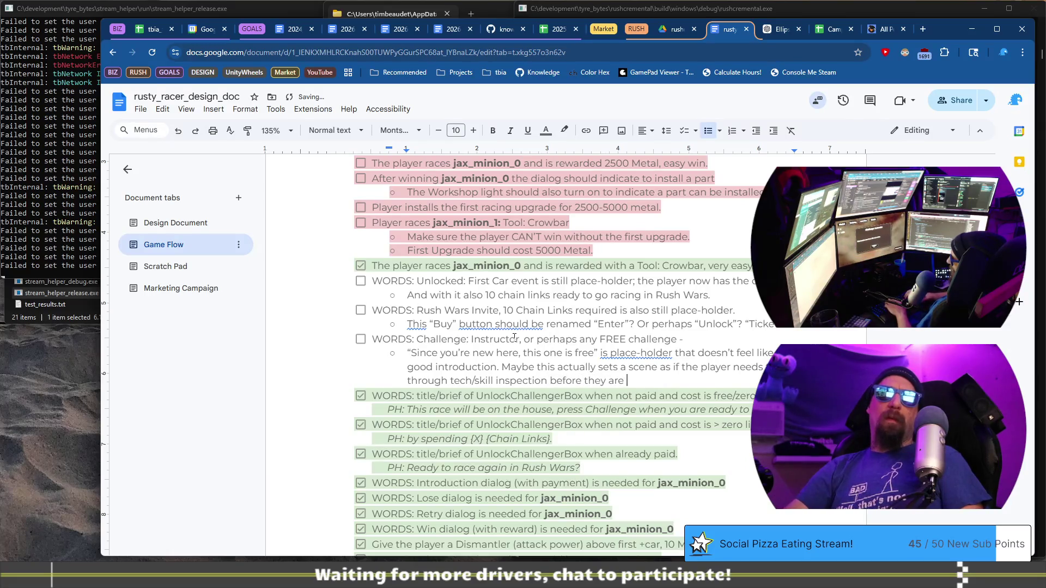
pyautogui.write('allowed on')
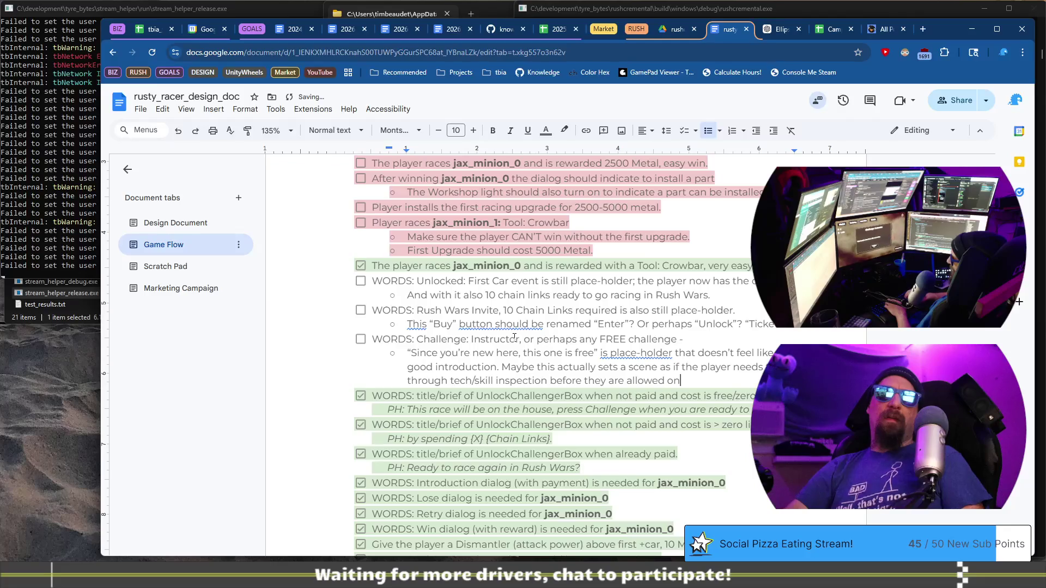
pyautogui.press('BackSpace')
pyautogui.press('BackSpace')
pyautogui.write('to')
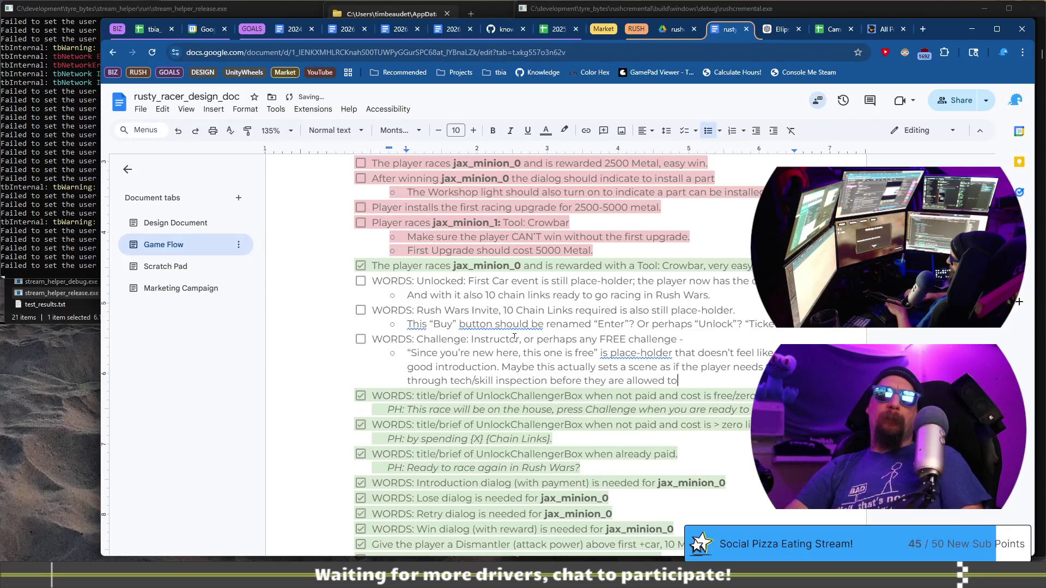
pyautogui.write(' race')
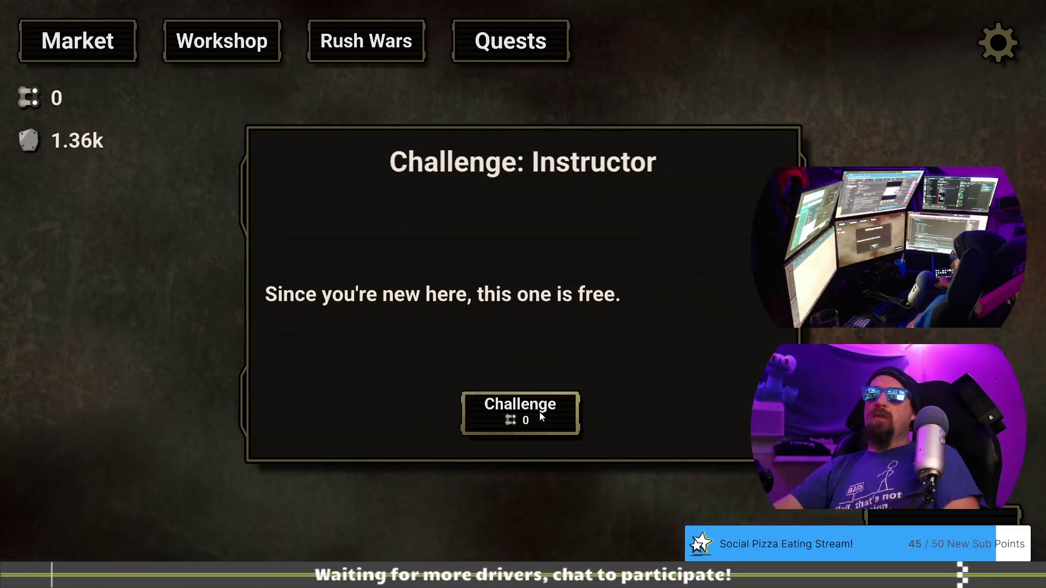
# Play the free Instructor challenge's dialogue up to the rev and shifting instructions, then return to the doc
pyautogui.click(541, 416)
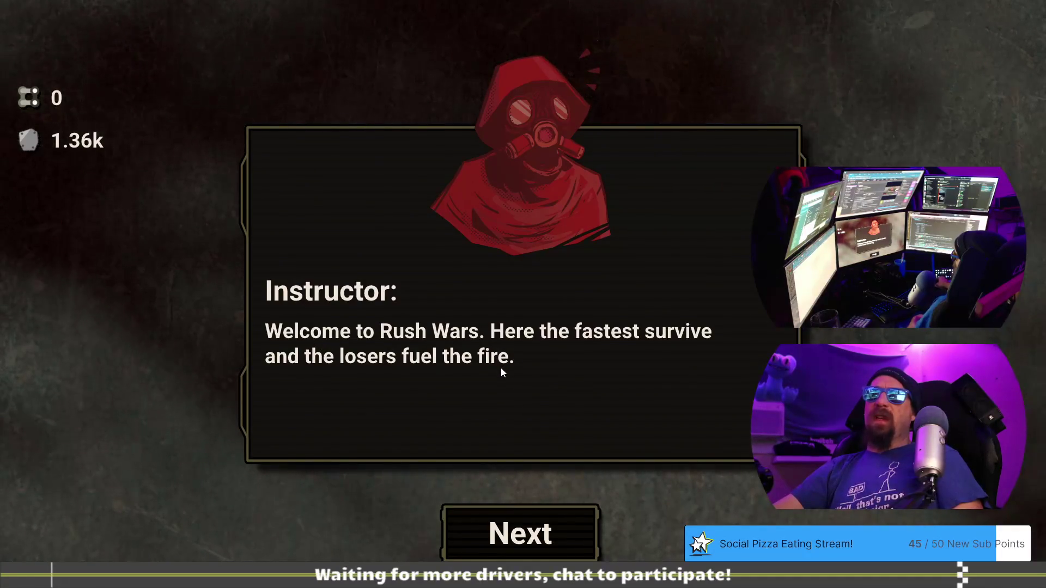
pyautogui.click(533, 526)
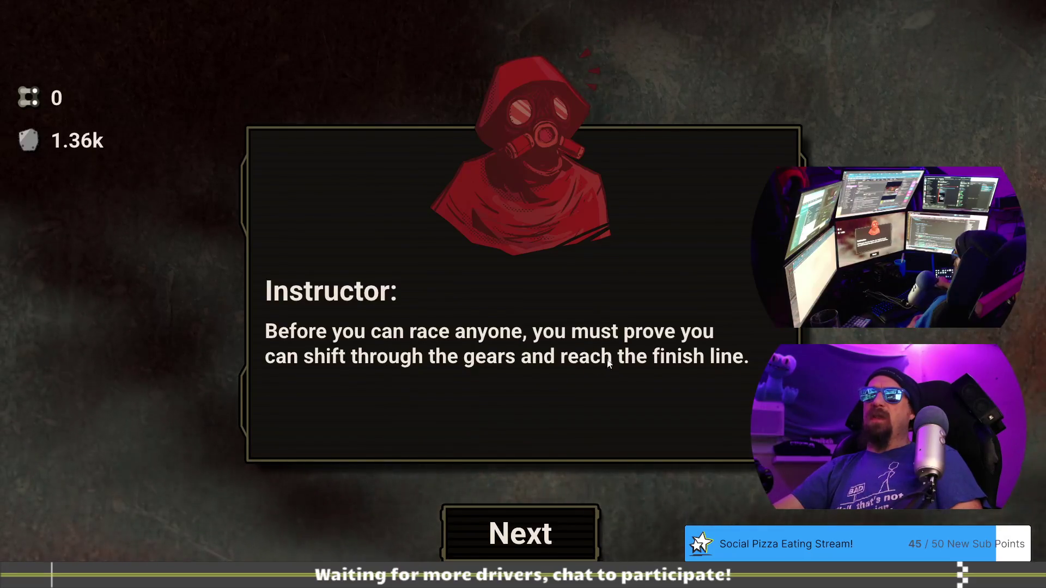
pyautogui.click(533, 523)
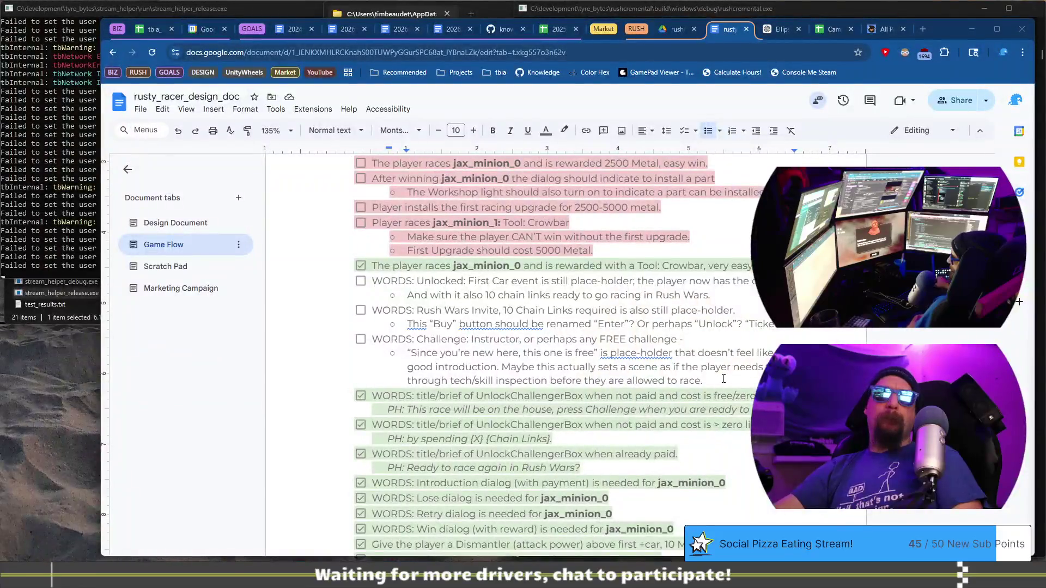
pyautogui.click(723, 378)
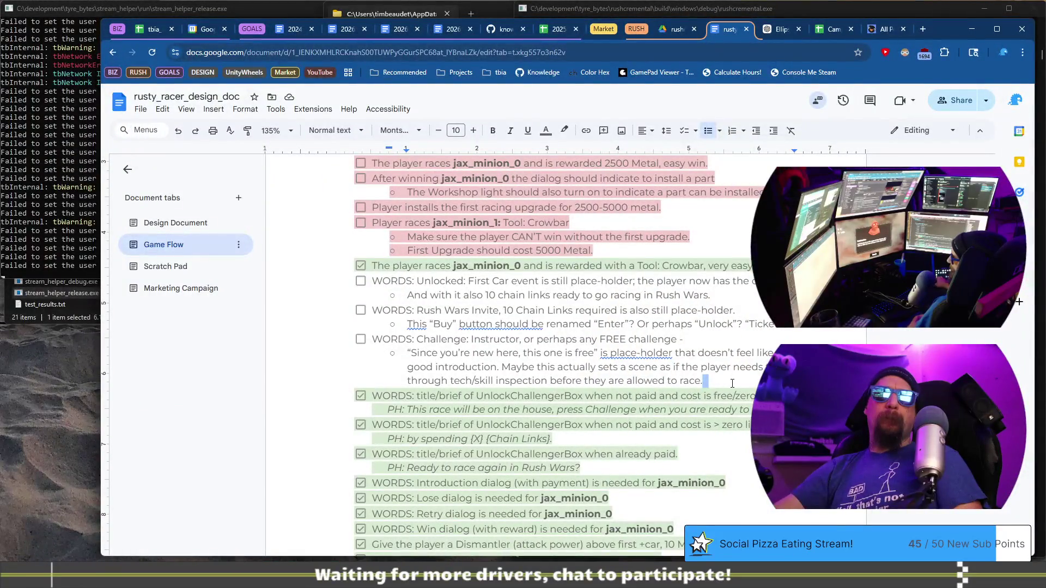
# Add a top-level task considering whether the Instructor should say “Left Mount to rev”
pyautogui.press('Return')
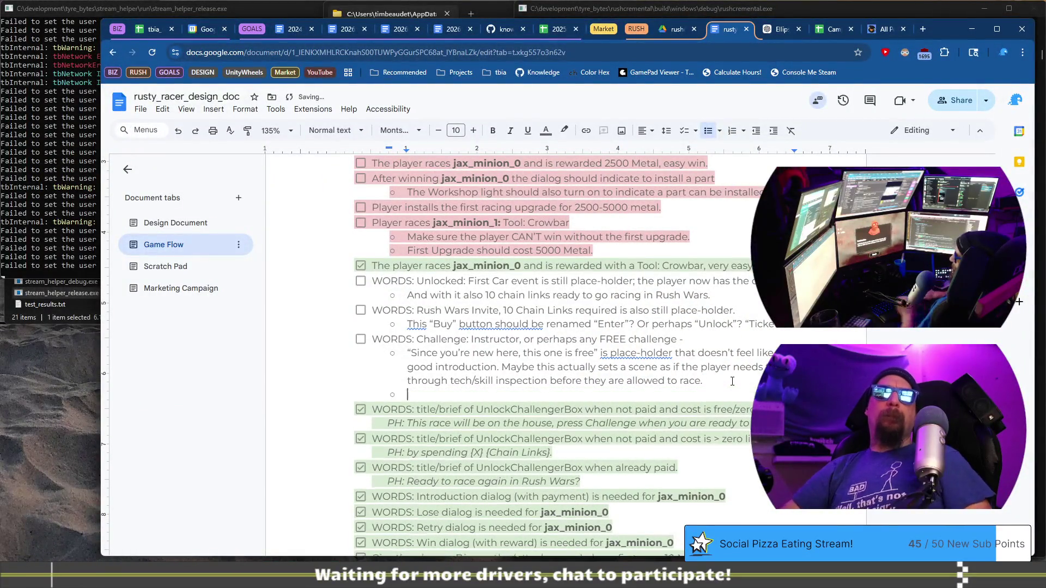
pyautogui.hotkey('shift', 'Tab')
pyautogui.write('WoRDS:')
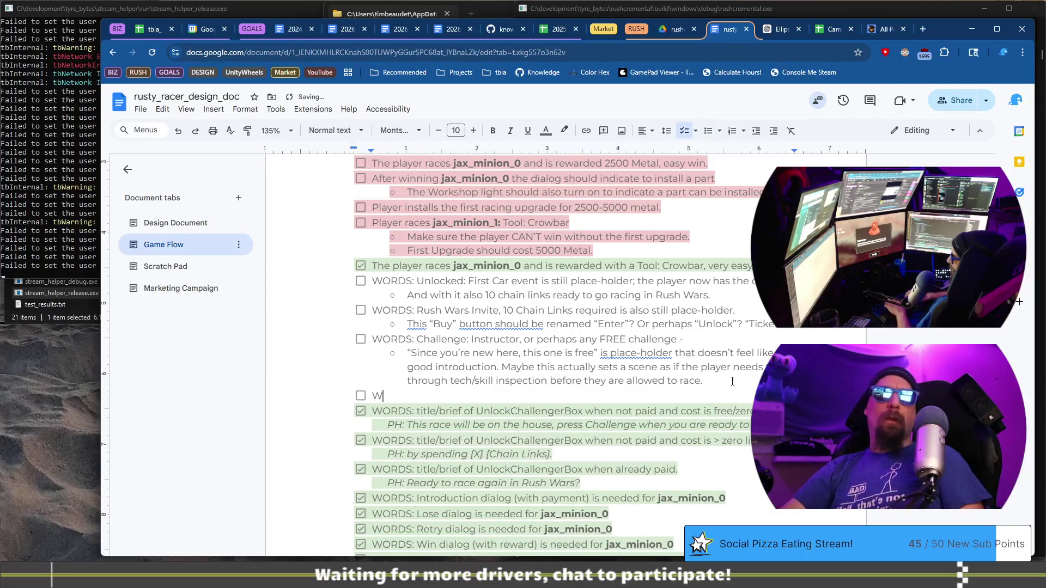
pyautogui.press('BackSpace')
pyautogui.press('BackSpace')
pyautogui.press('BackSpace')
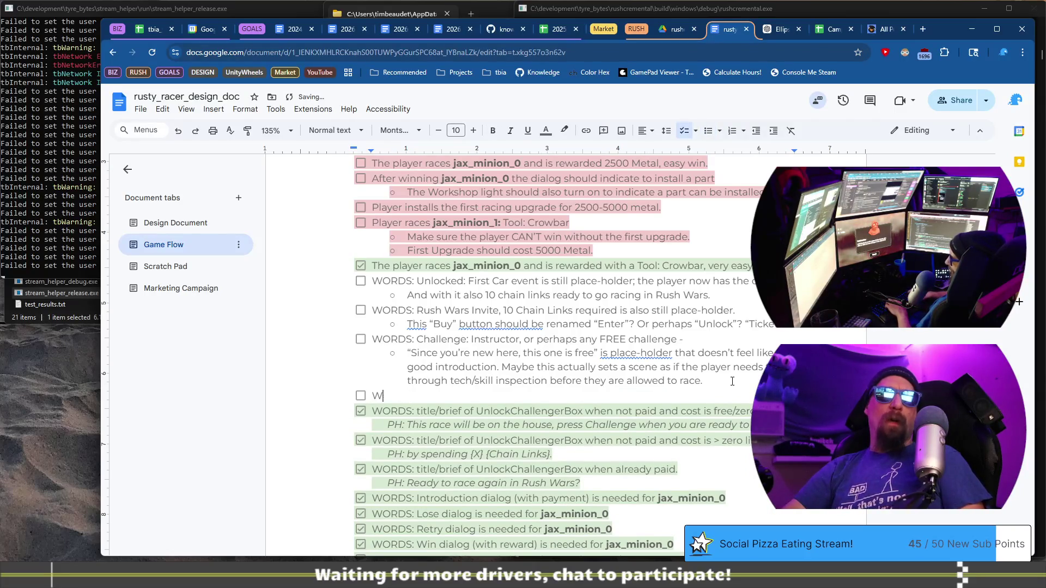
pyautogui.write('ORDS:')
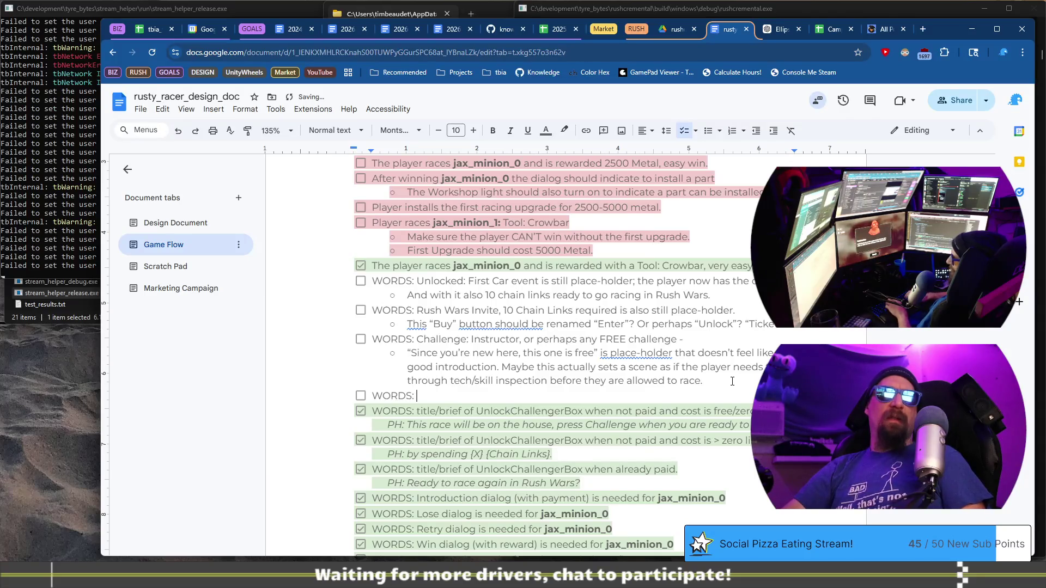
pyautogui.write('Consider')
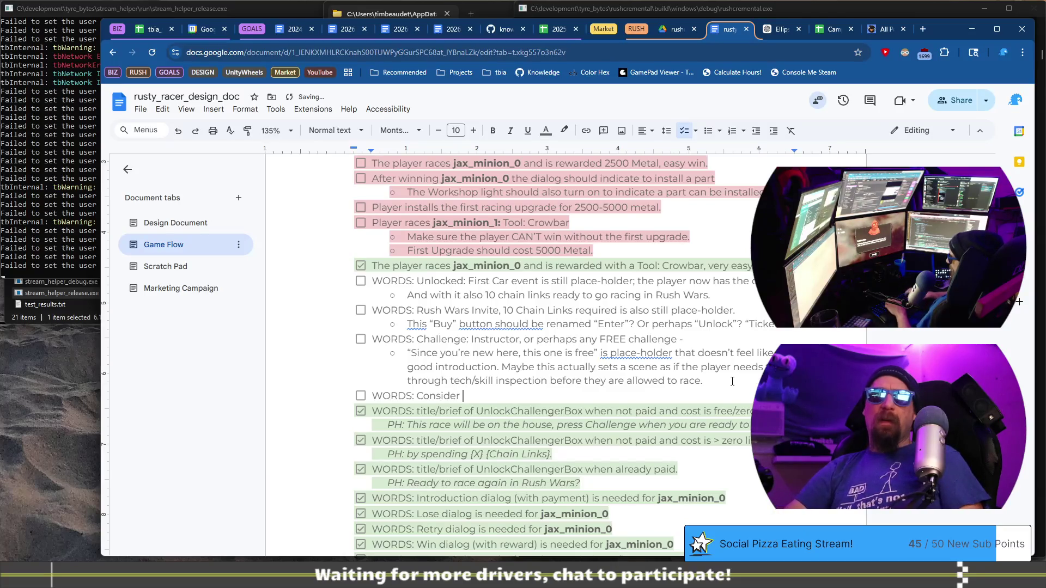
pyautogui.write(', if we ne')
pyautogui.write('nstructor to')
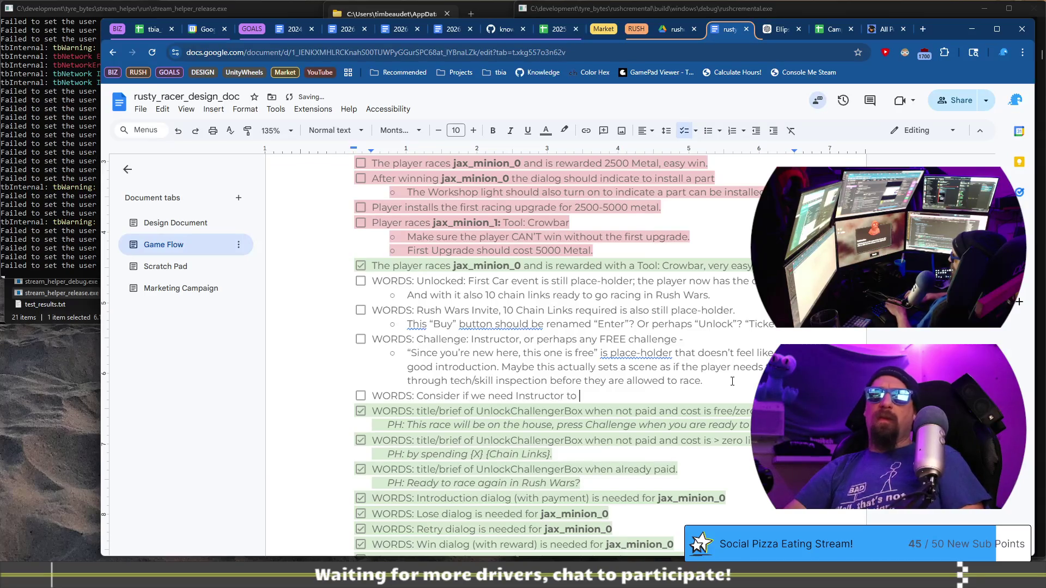
pyautogui.write('say “Leve')
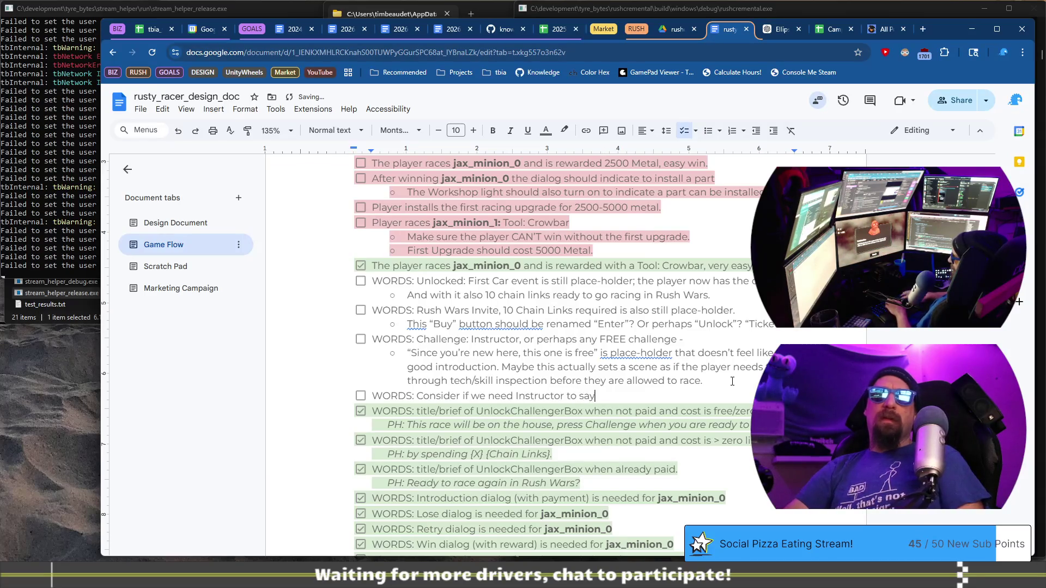
pyautogui.press('BackSpace')
pyautogui.press('BackSpace')
pyautogui.write('ft Mount to rev”')
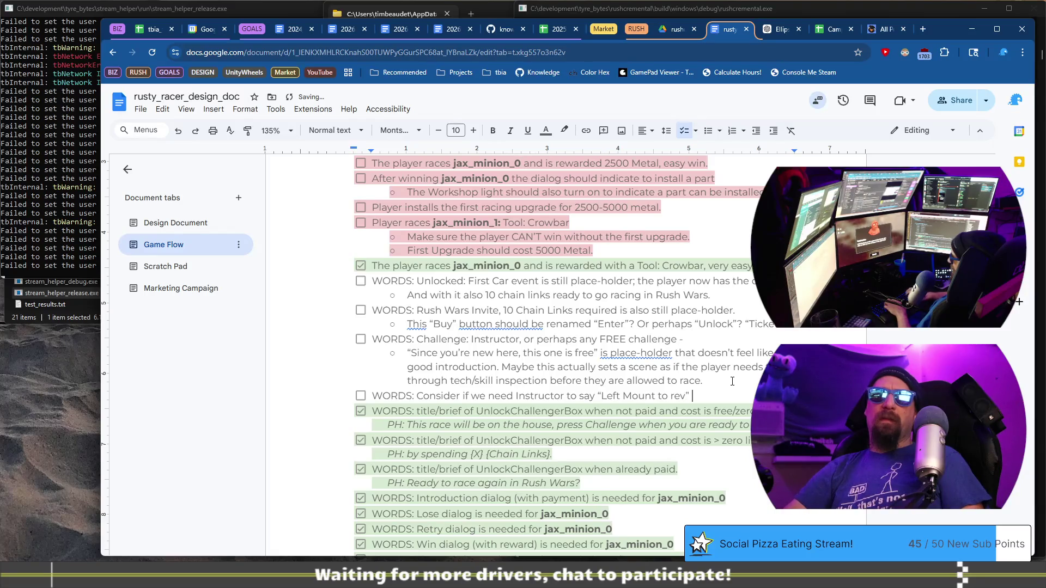
pyautogui.write('.')
# Add an indented sub-note suggesting the wording “then Left click” instead
pyautogui.press('Return')
pyautogui.press('Tab')
pyautogui.write('If we do, ')
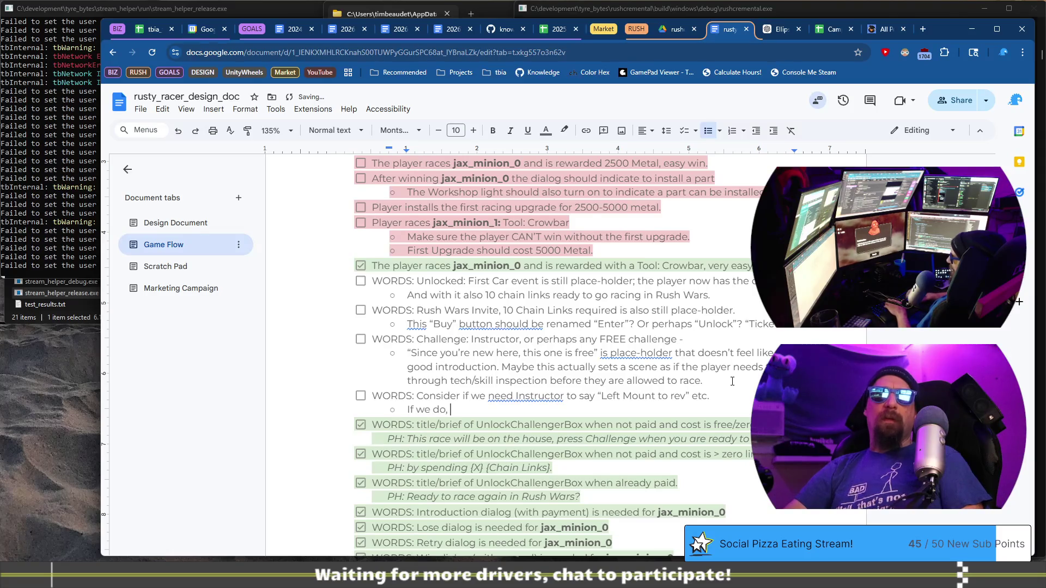
pyautogui.write('it seems')
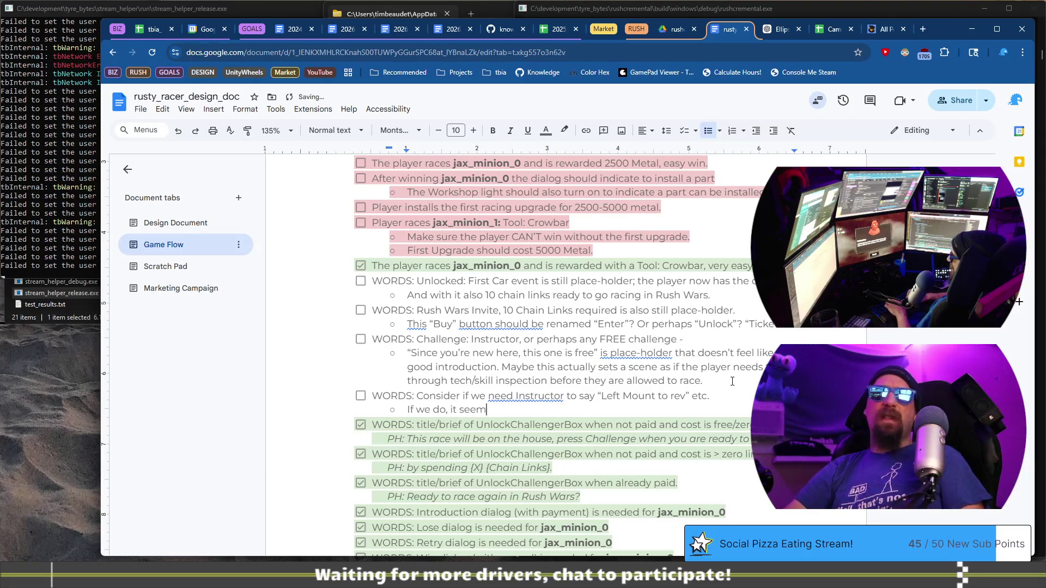
pyautogui.write(' we should ')
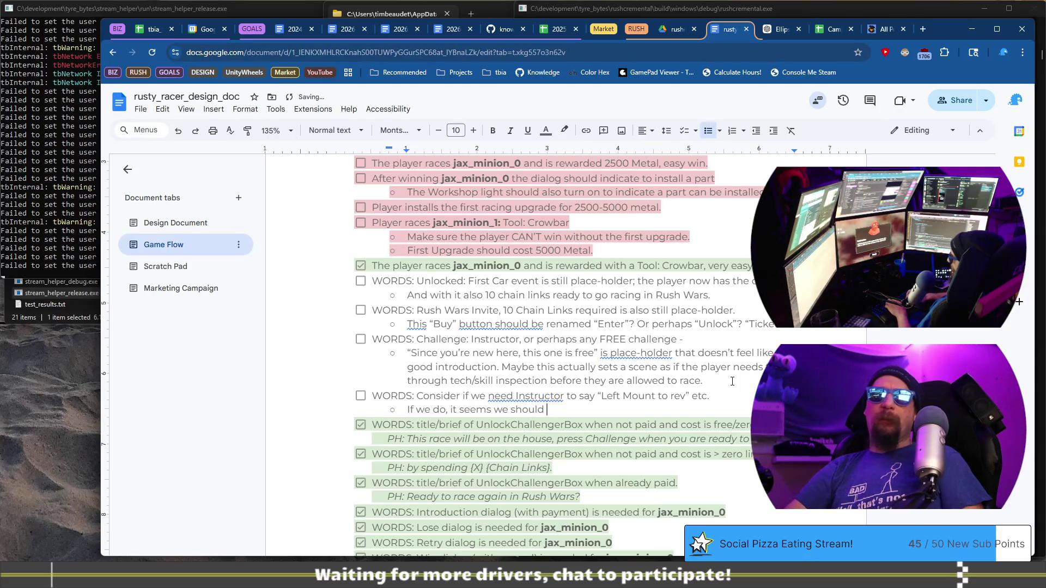
pyautogui.write('use L')
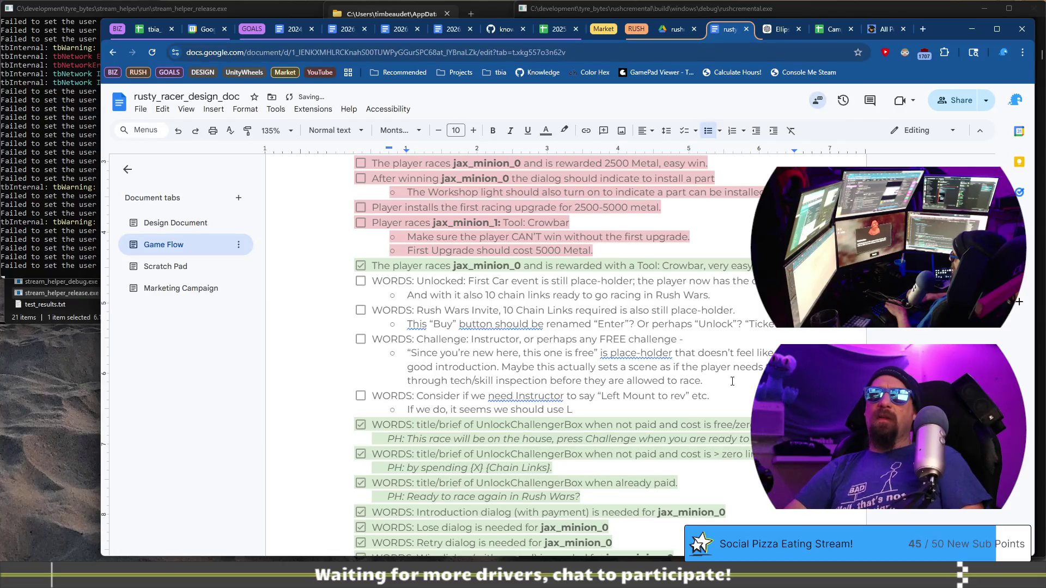
pyautogui.press('BackSpace')
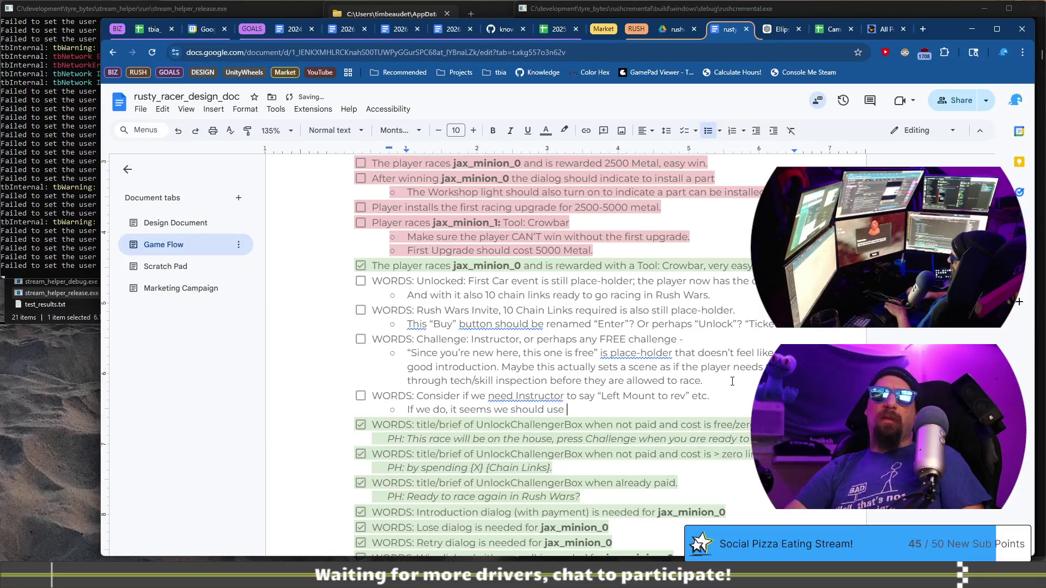
pyautogui.write('then Left ')
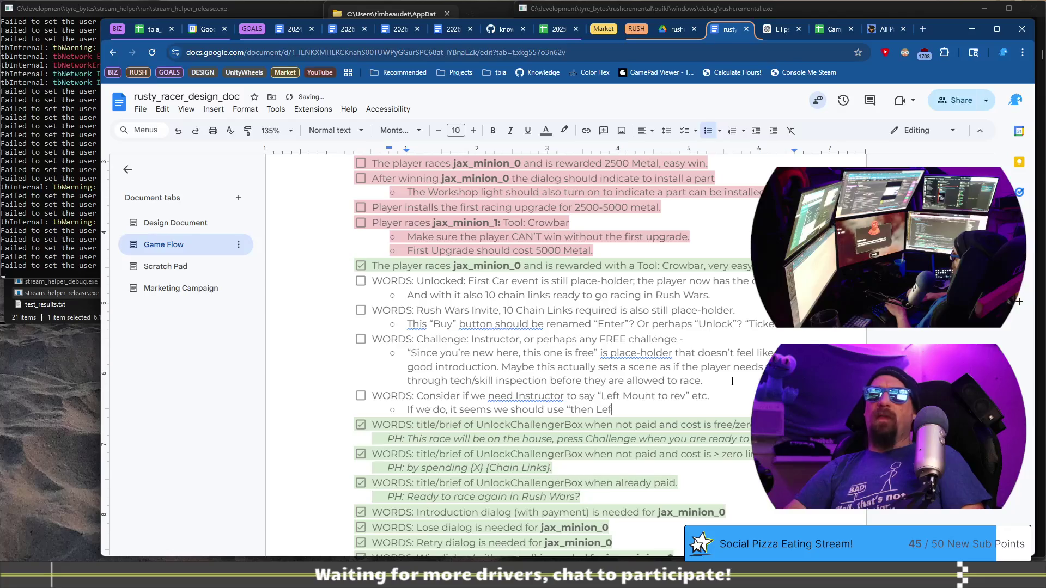
pyautogui.write('click')
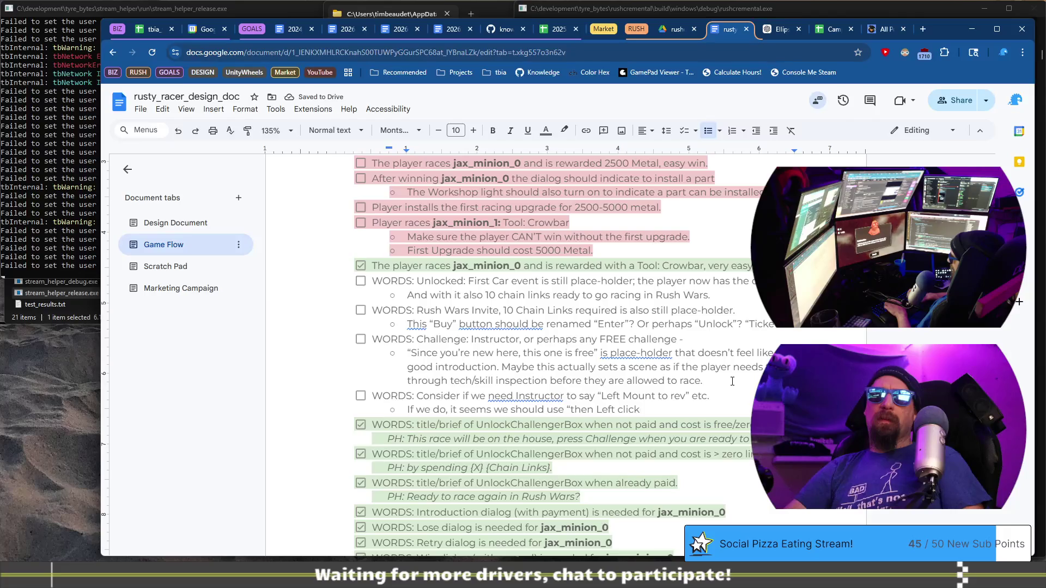
pyautogui.write('”')
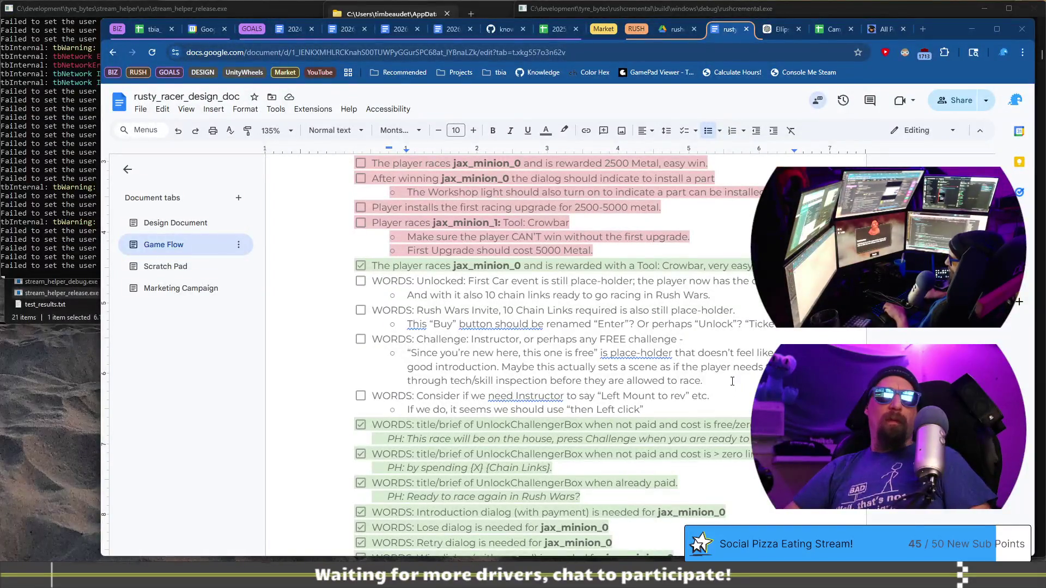
# Reword the suggestion to “then after launch use Left Click to shi…”, keeping Left capitalised
pyautogui.click(581, 396)
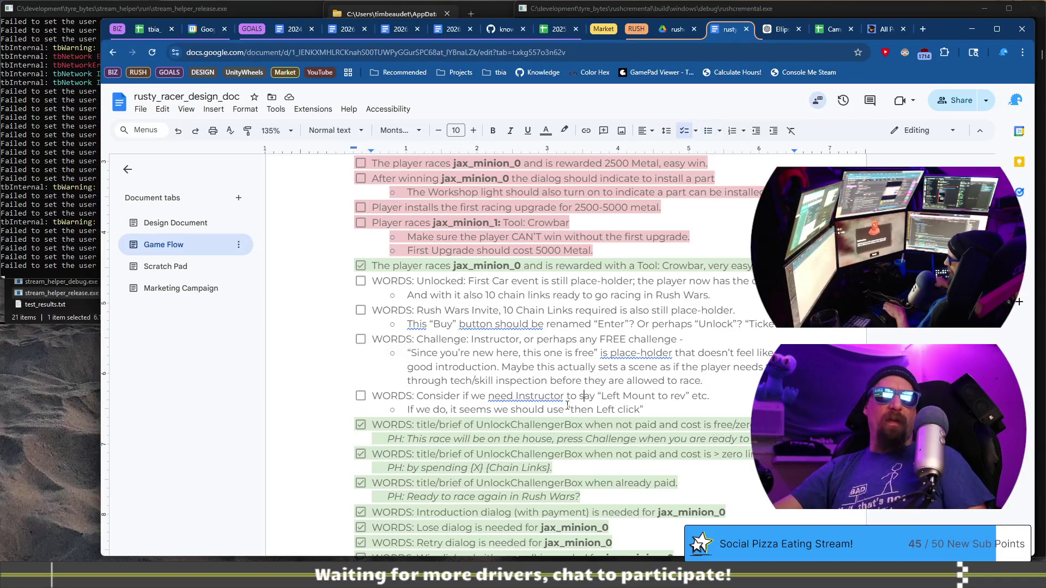
pyautogui.doubleClick(571, 409)
pyautogui.write('then after launch')
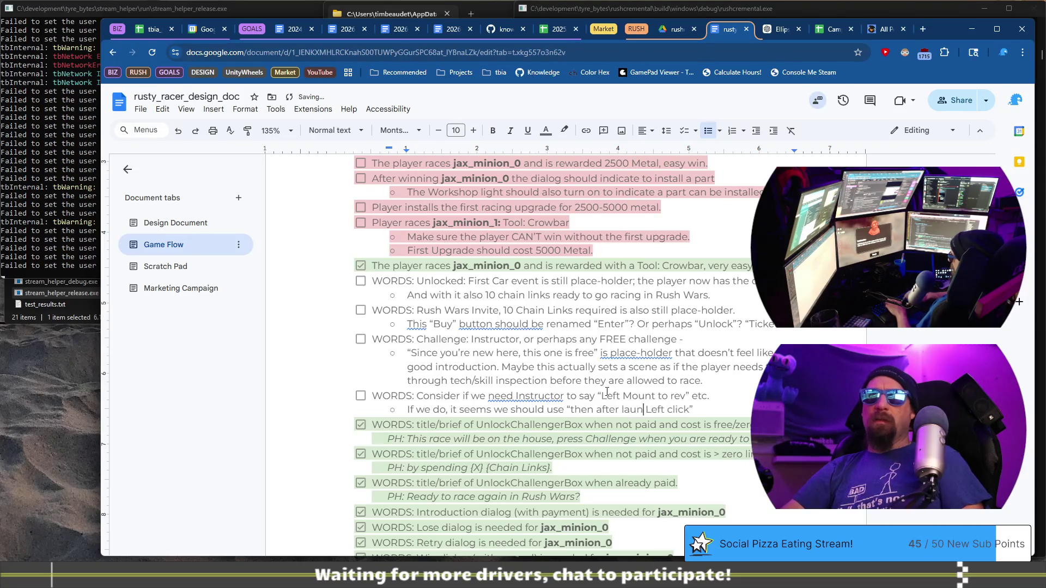
pyautogui.write(' use')
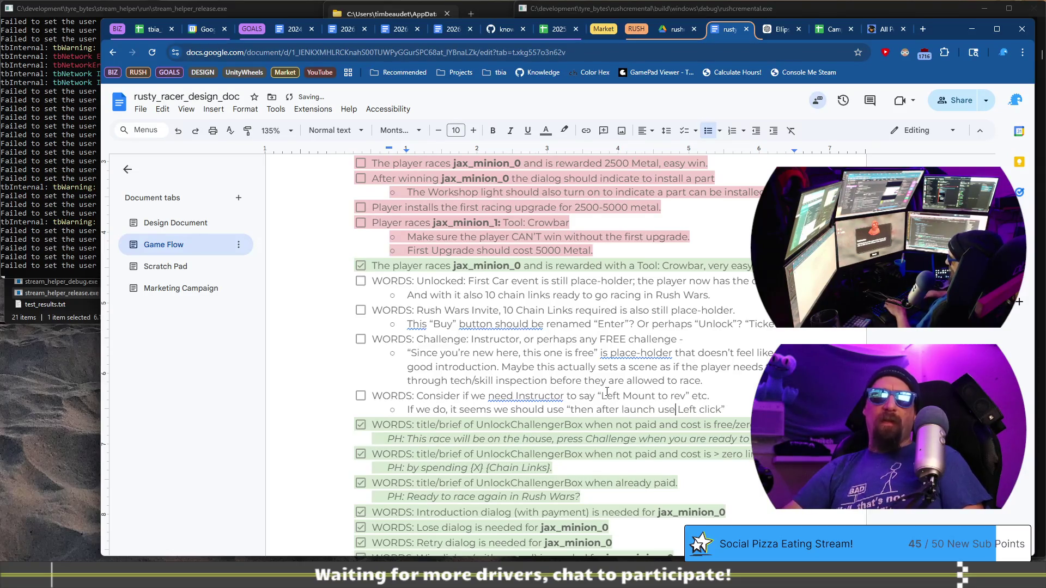
pyautogui.press('Delete')
pyautogui.write('l')
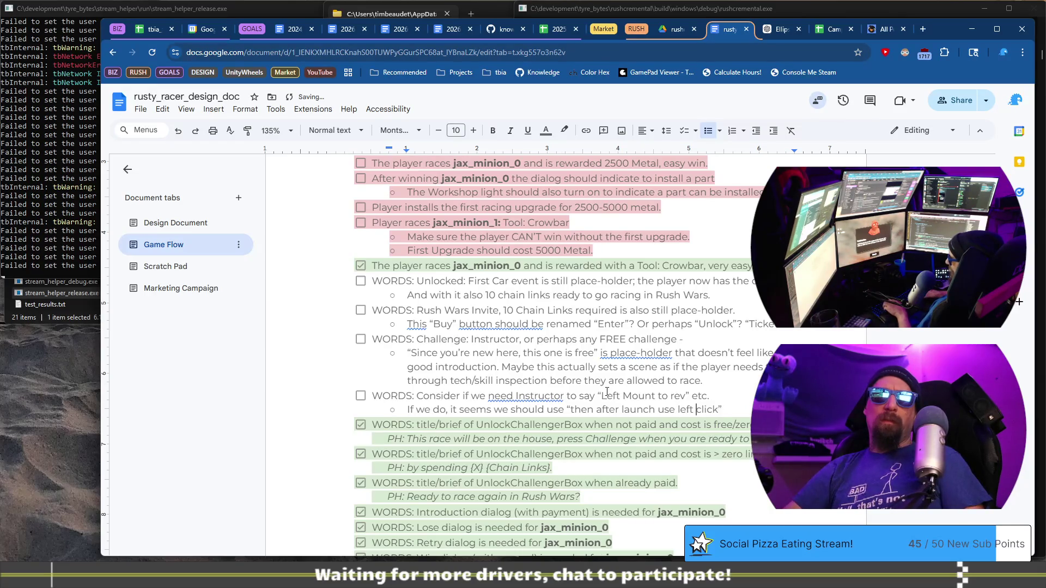
pyautogui.hotkey('ctrl', 'z')
pyautogui.write('Click to shi')
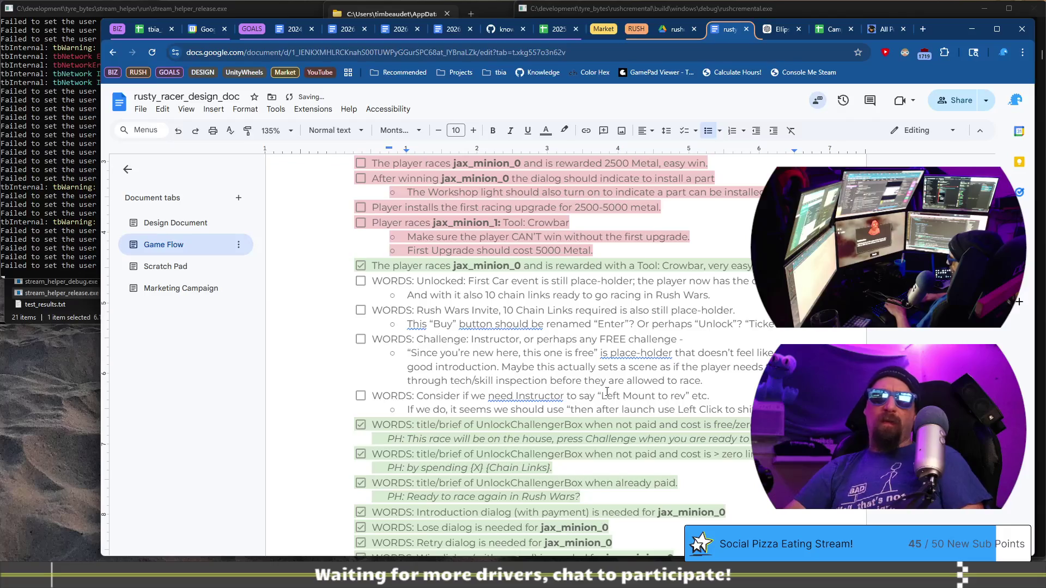
# Finish the suggestion with “to shift when green” before the closing quote
pyautogui.click(607, 391)
pyautogui.press('Down')
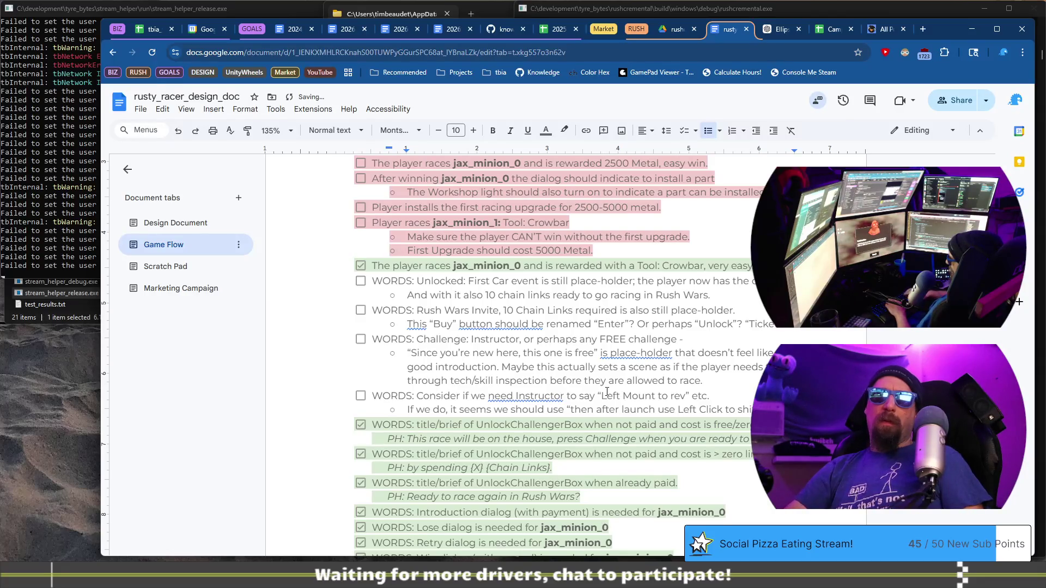
pyautogui.write('g')
pyautogui.press('BackSpace')
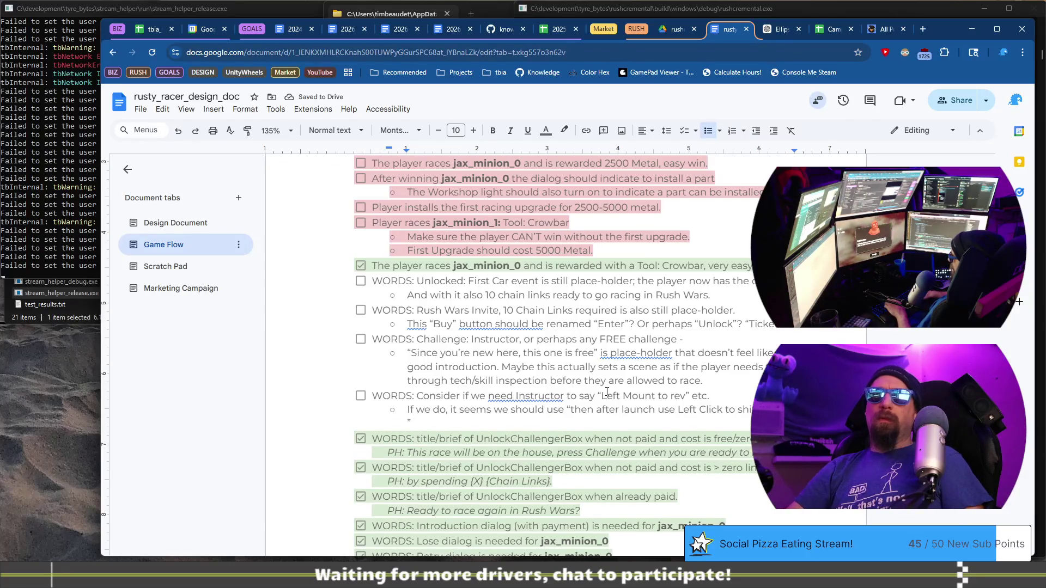
pyautogui.press('BackSpace')
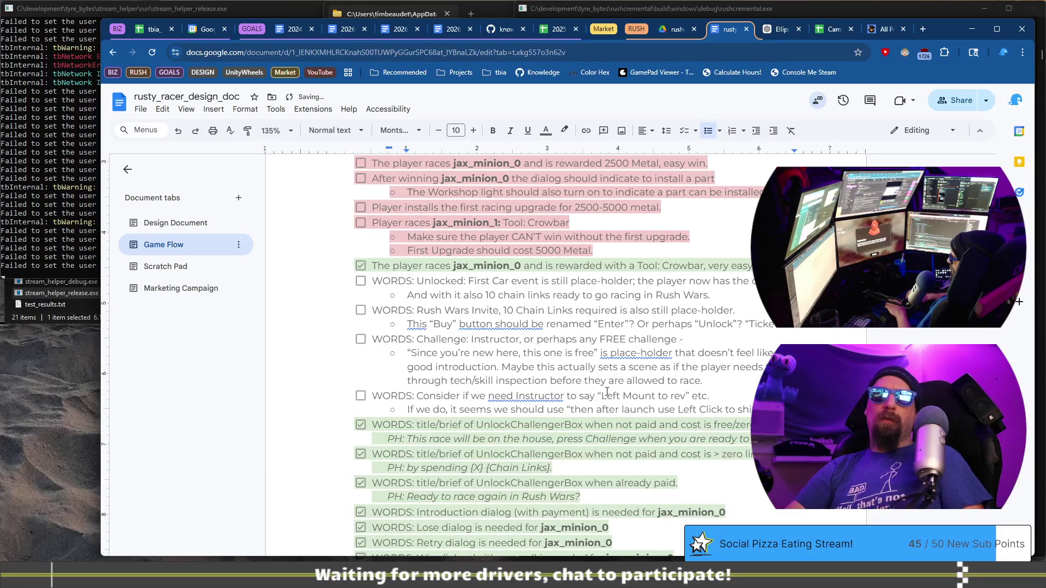
pyautogui.press('BackSpace')
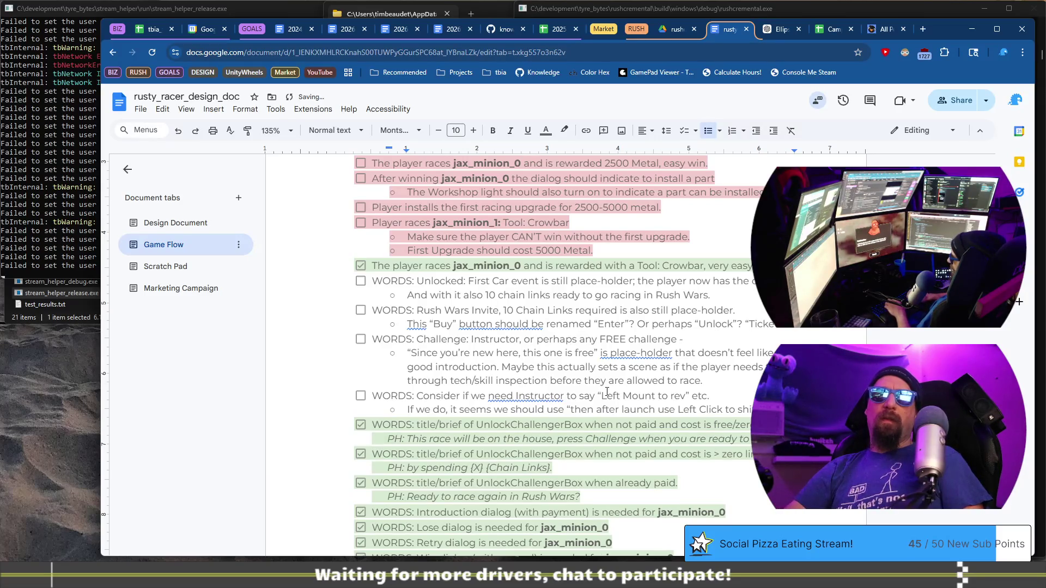
pyautogui.write('when green”')
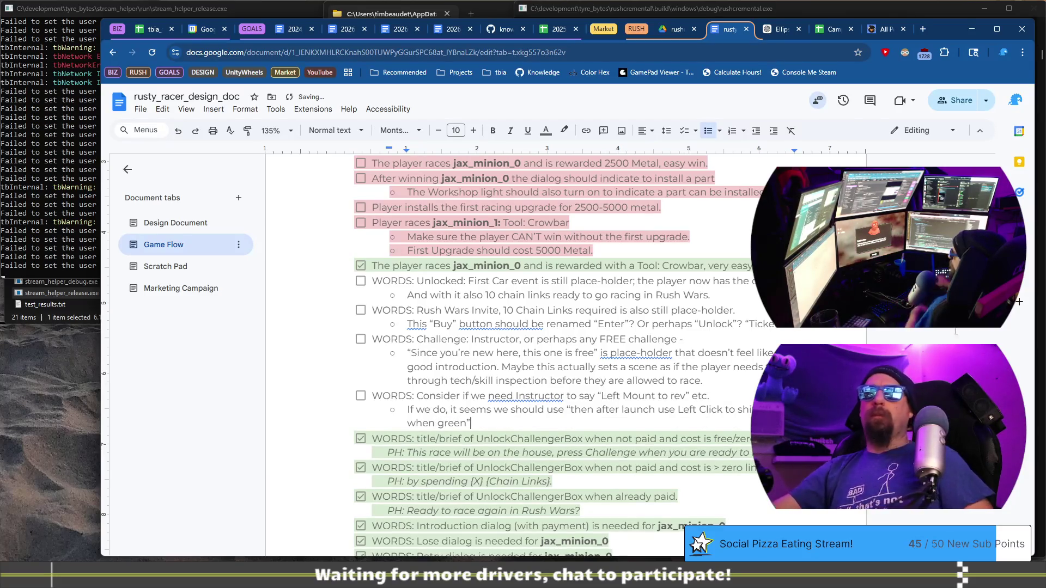
# Start the Instructor race in the game, then begin a new sub-note in the doc
pyautogui.hotkey('alt', 'Tab')
pyautogui.click(545, 522)
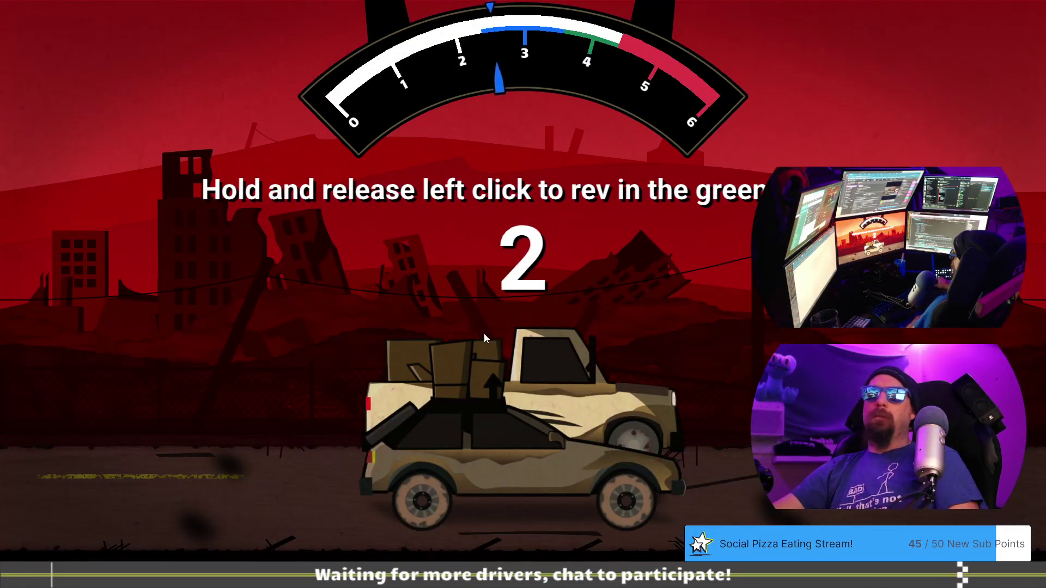
pyautogui.hotkey('alt', 'Tab')
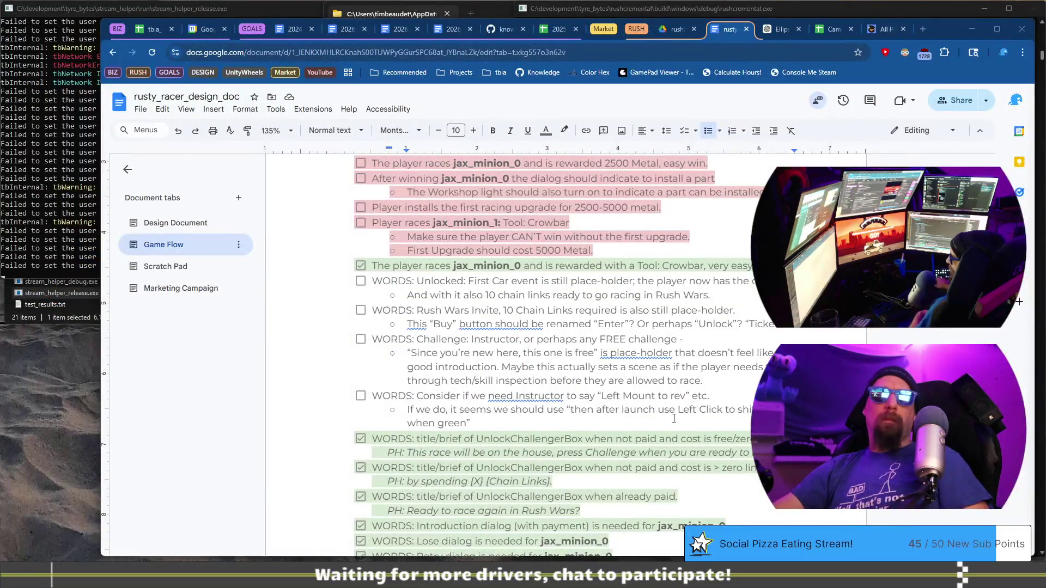
pyautogui.click(675, 418)
pyautogui.press('Return')
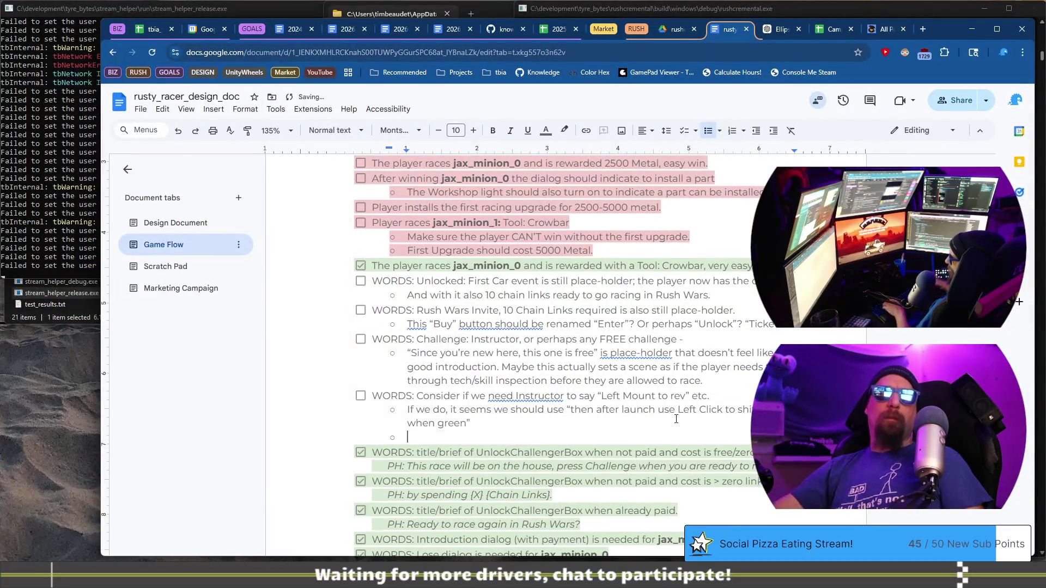
# Shift gears in the green zone during the Instructor race
pyautogui.hotkey('alt', 'Tab')
pyautogui.click(557, 257)
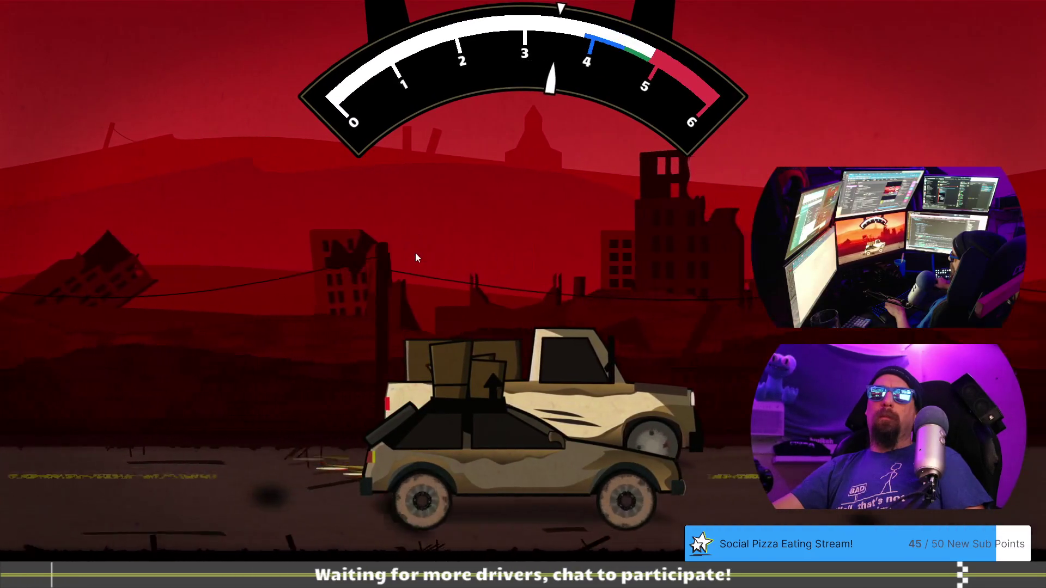
pyautogui.click(426, 243)
pyautogui.hotkey('alt', 'Tab')
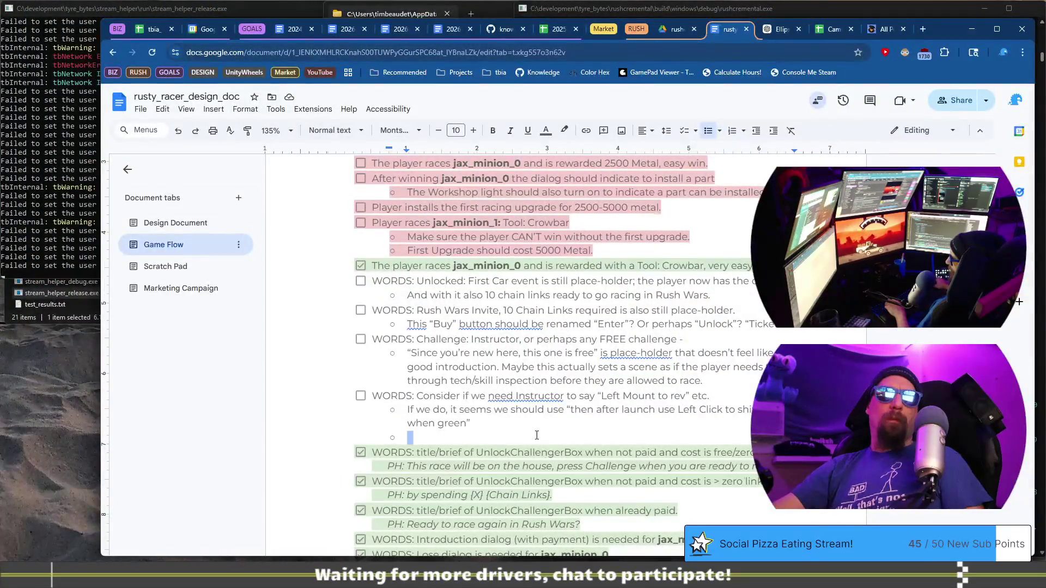
# Type the sub-note “This may not be needed since the race show…”, then move past the race results
pyautogui.write('This may no')
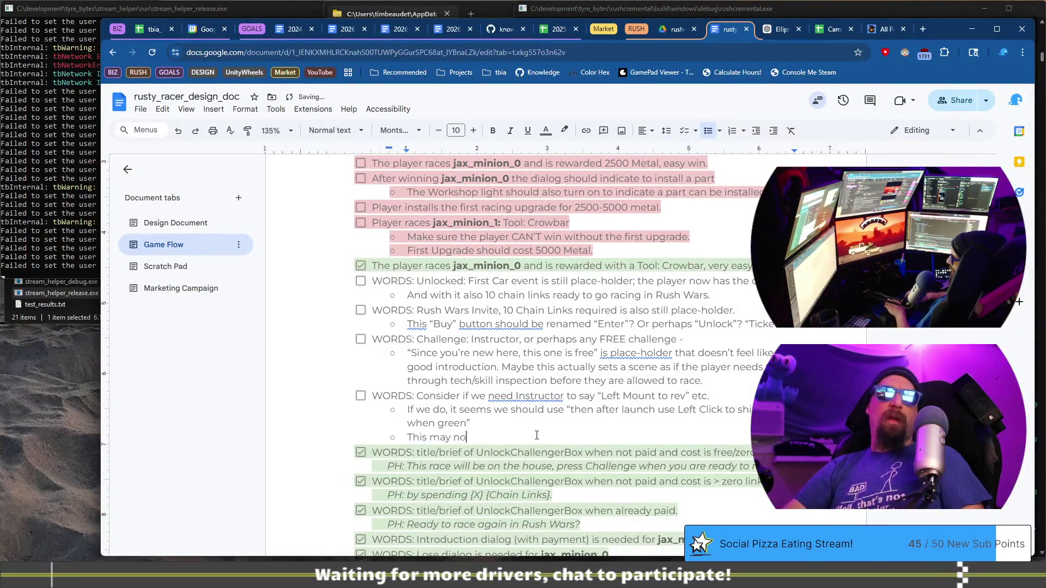
pyautogui.write('t be needed ')
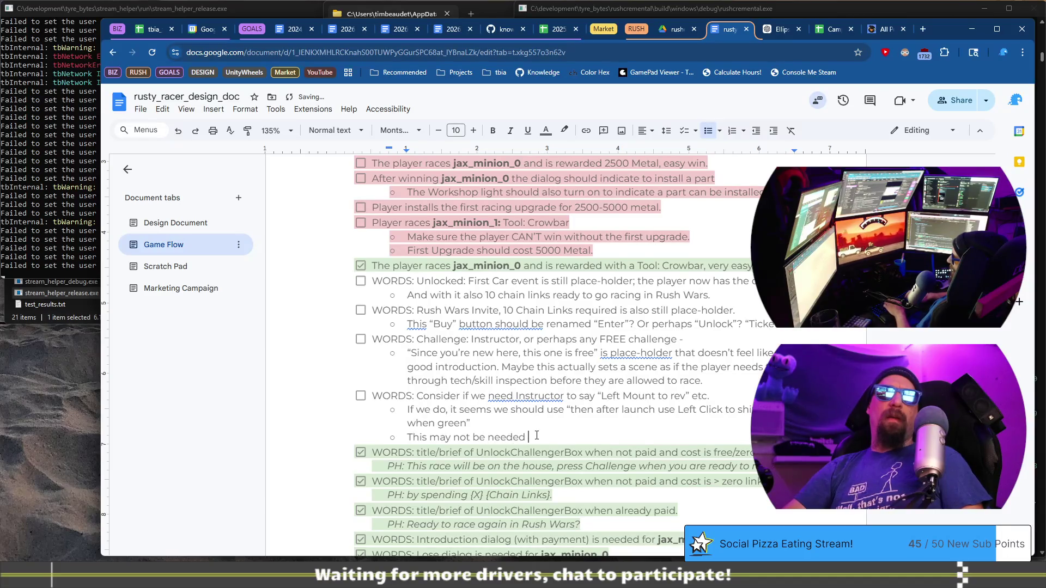
pyautogui.write('since the')
pyautogui.hotkey('alt', 'Tab')
pyautogui.write('race ')
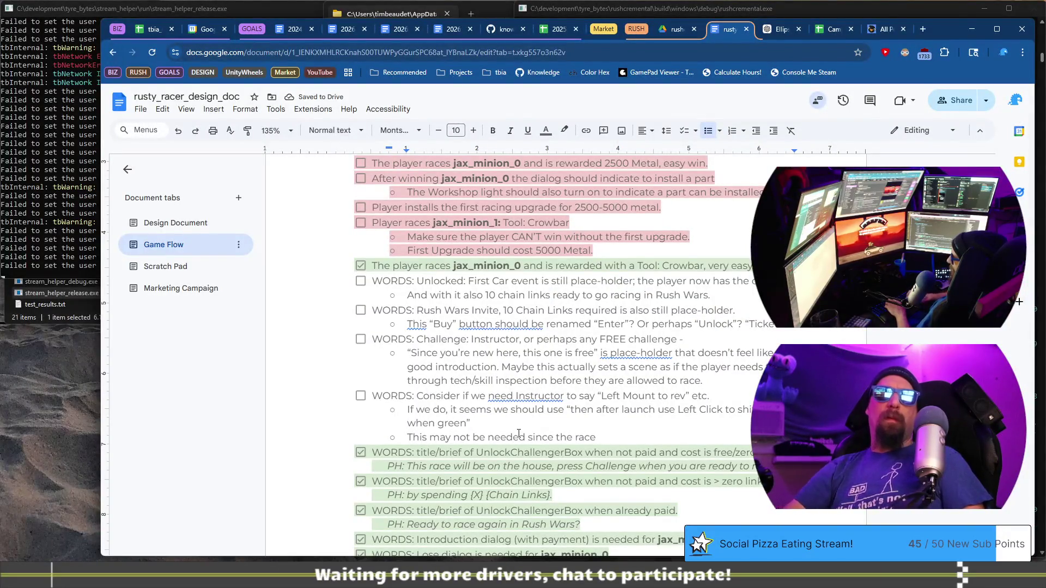
pyautogui.write('shows the instructions too, but')
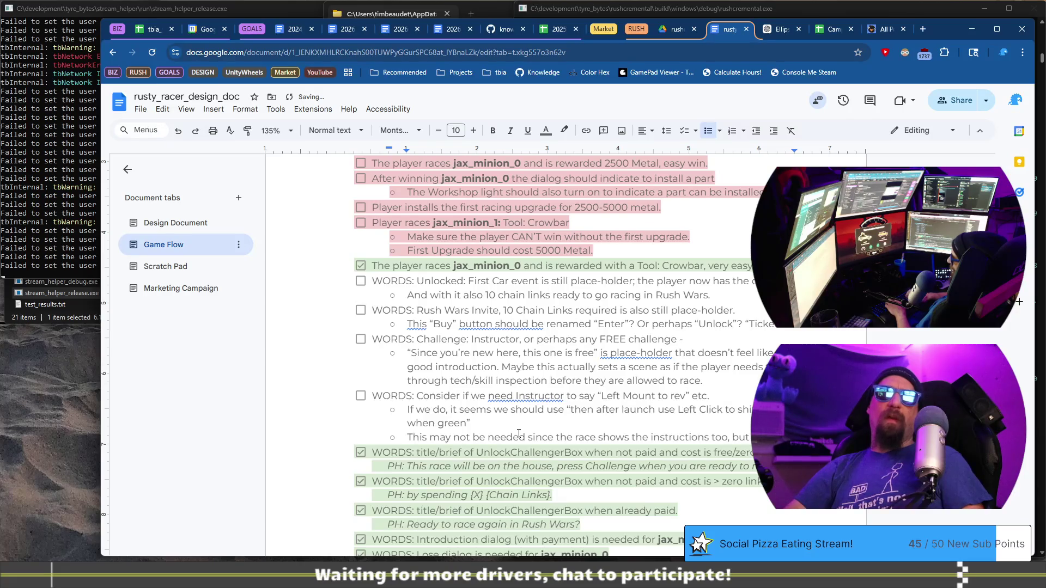
pyautogui.write('w')
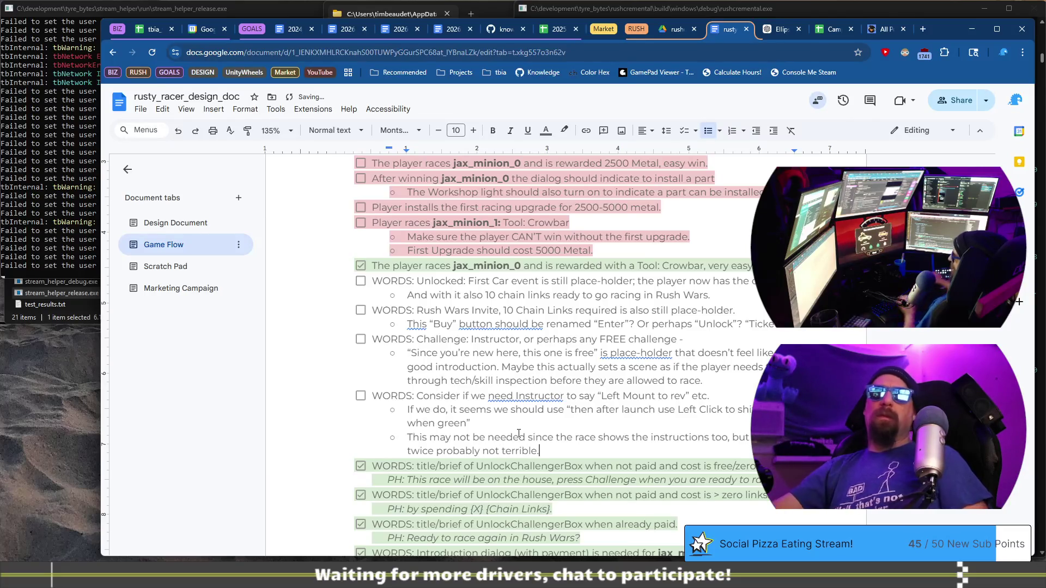
pyautogui.hotkey('alt', 'Tab')
pyautogui.click(525, 518)
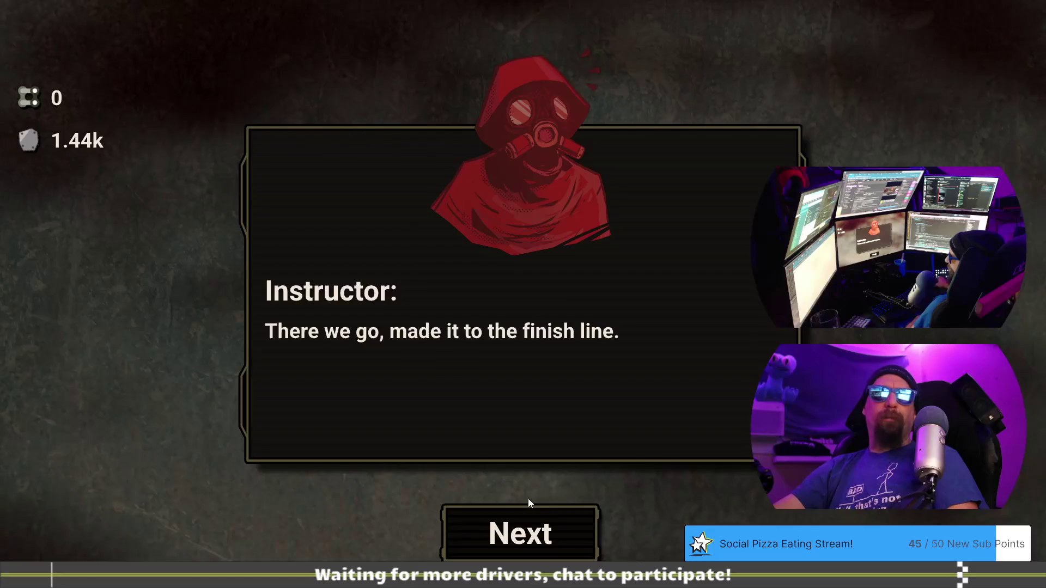
# Advance the Instructor dialog and add an empty checklist item after the last doc note
pyautogui.hotkey('alt', 'Tab')
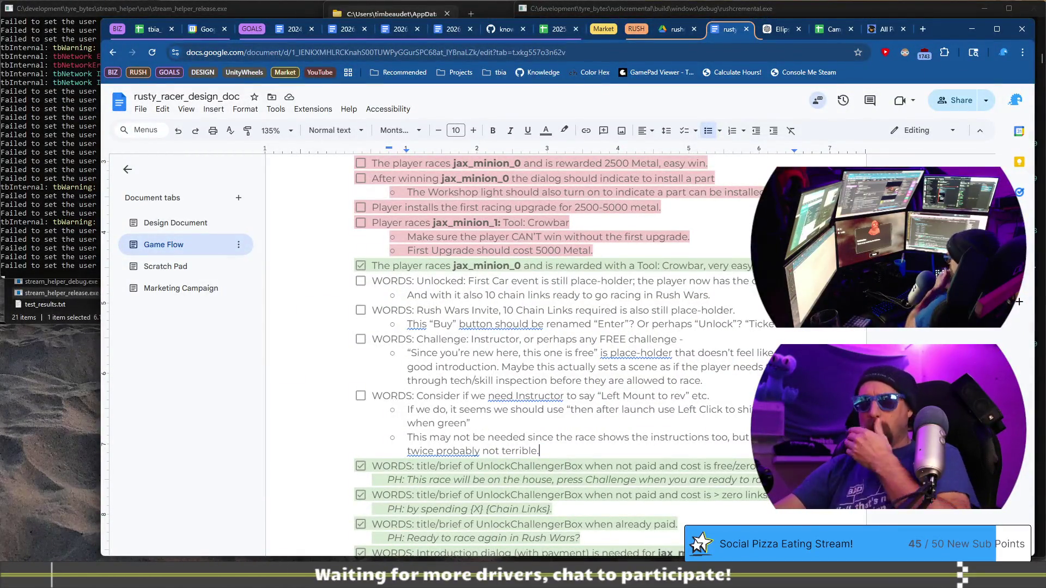
pyautogui.hotkey('alt', 'Tab')
pyautogui.click(490, 524)
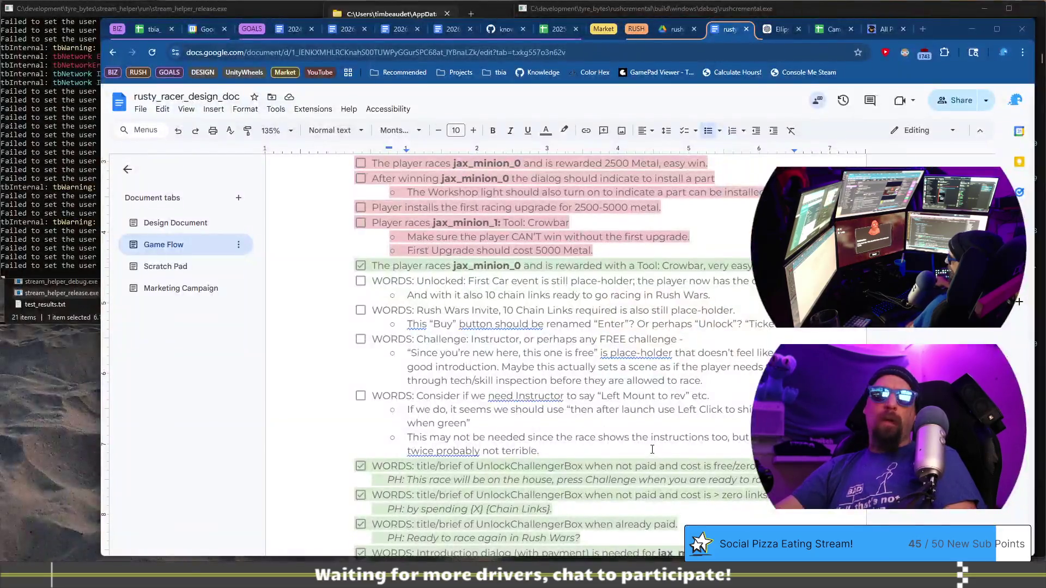
pyautogui.click(652, 450)
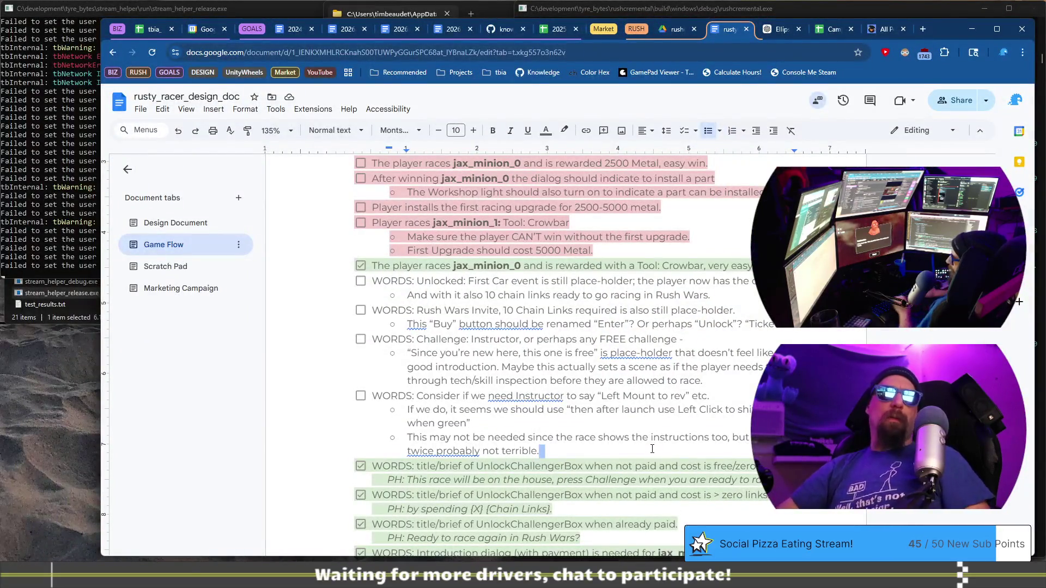
pyautogui.press('Return')
pyautogui.press('Return')
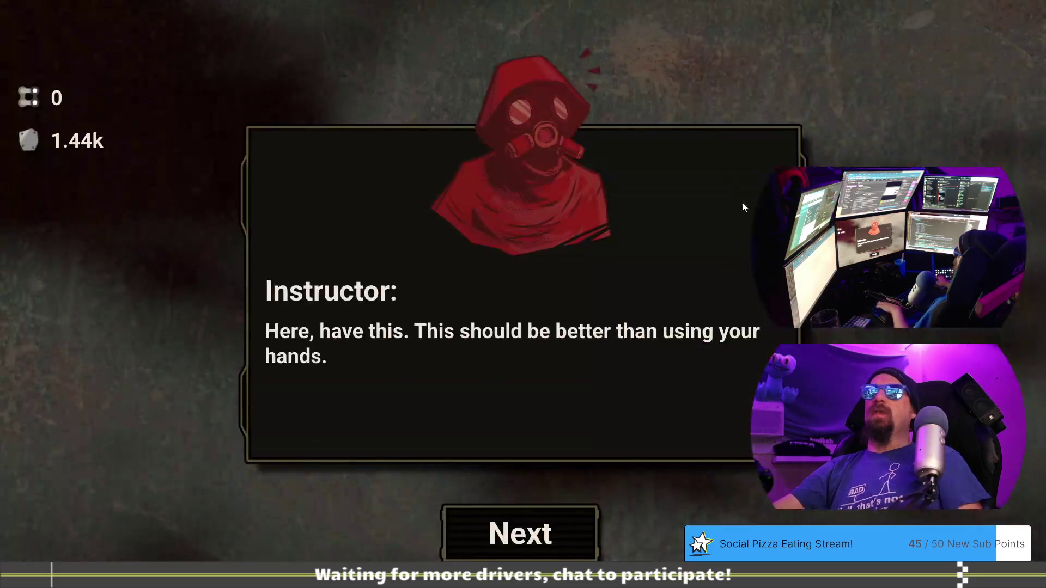
# Accept the Instructor's reward, close the farewell, and exit the game to its title screen
pyautogui.click(512, 536)
pyautogui.click(529, 432)
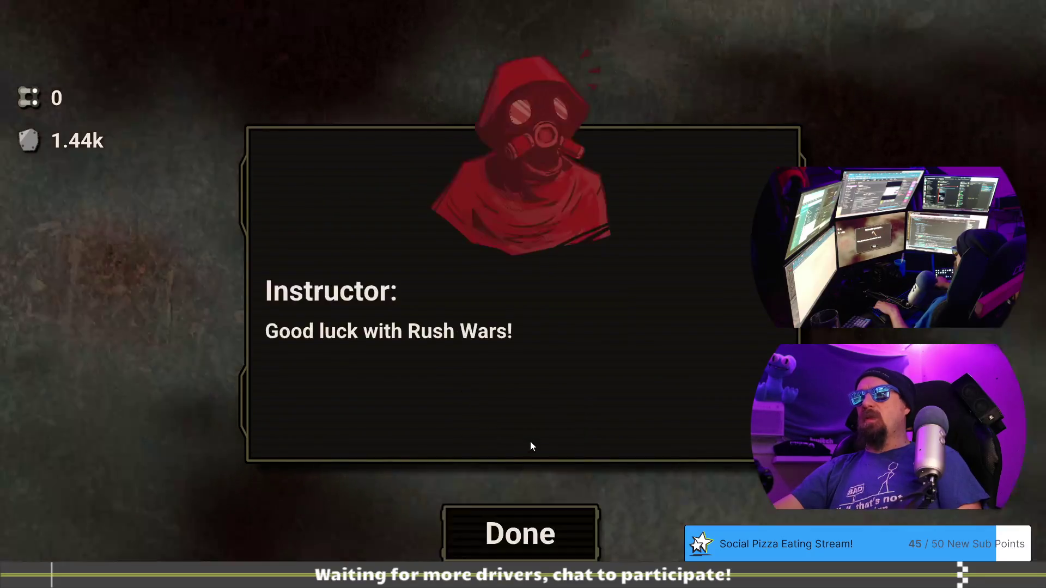
pyautogui.click(565, 556)
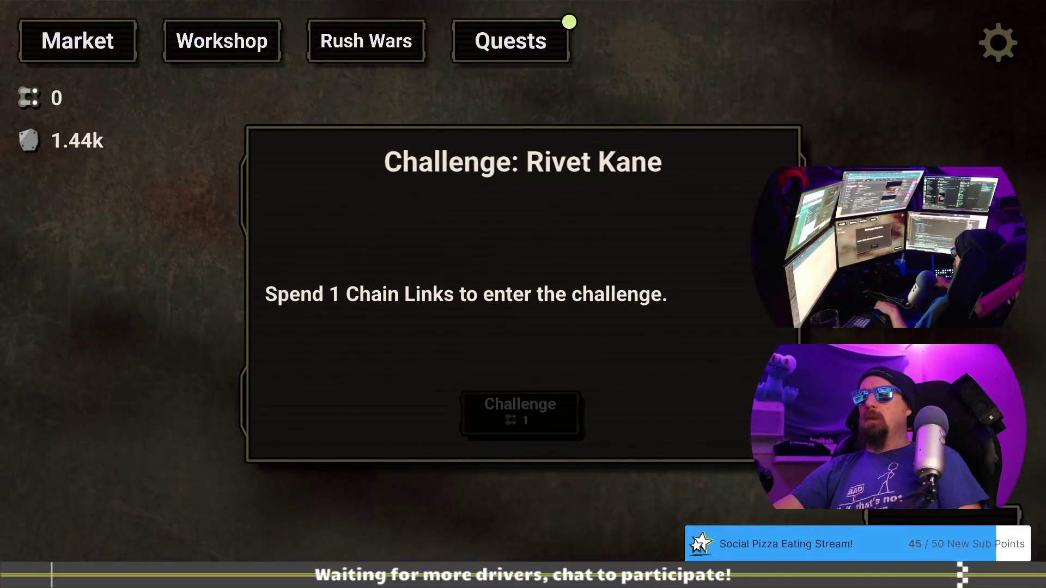
pyautogui.press('Escape')
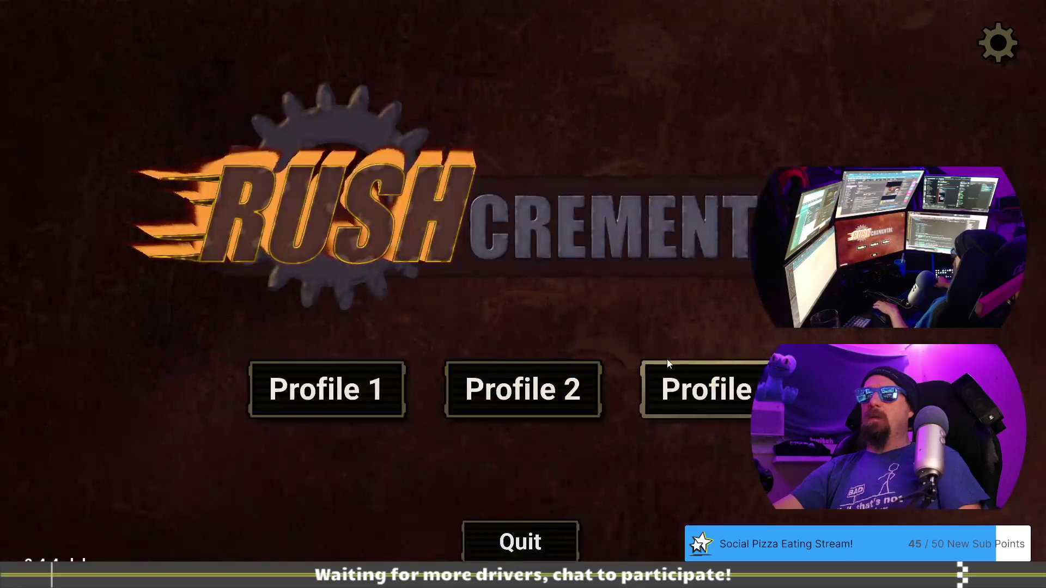
# Relaunch the game with F5, open Profile 1, and load the rust_jm save from the developer terminal
pyautogui.press('Escape')
pyautogui.press('F5')
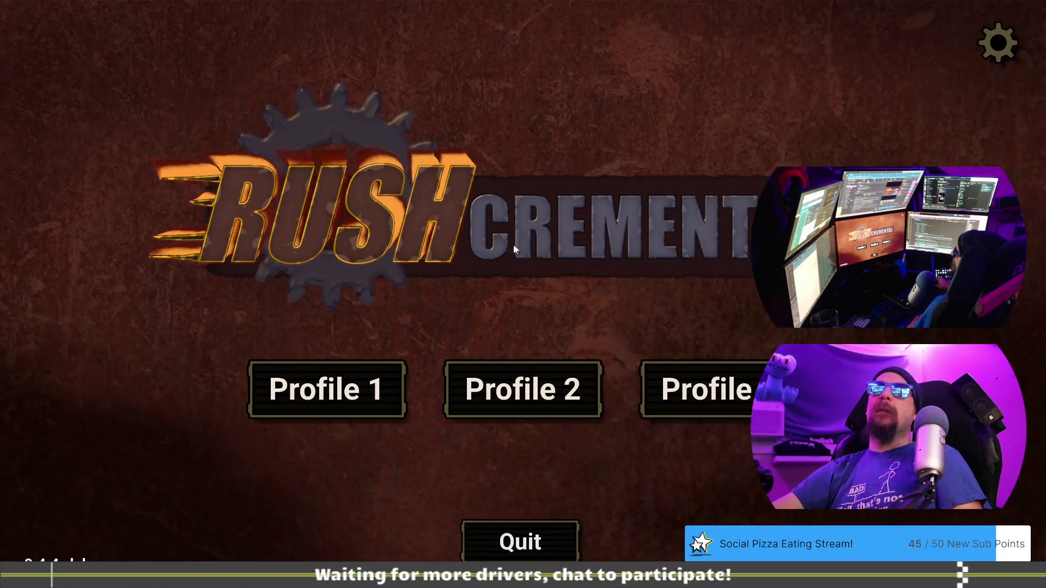
pyautogui.click(337, 385)
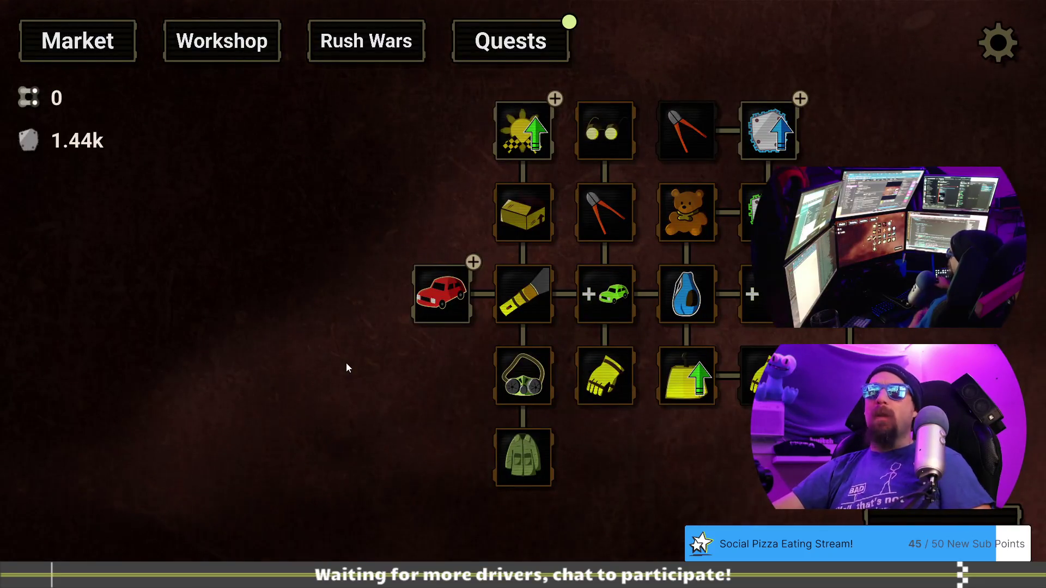
pyautogui.press('`')
pyautogui.write('laod j')
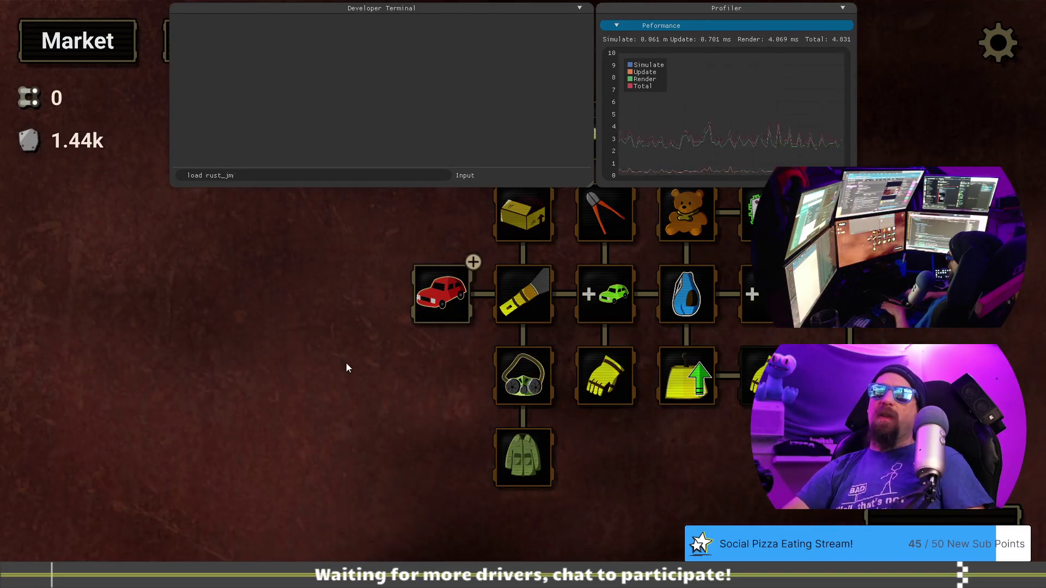
pyautogui.press('Return')
pyautogui.press('`')
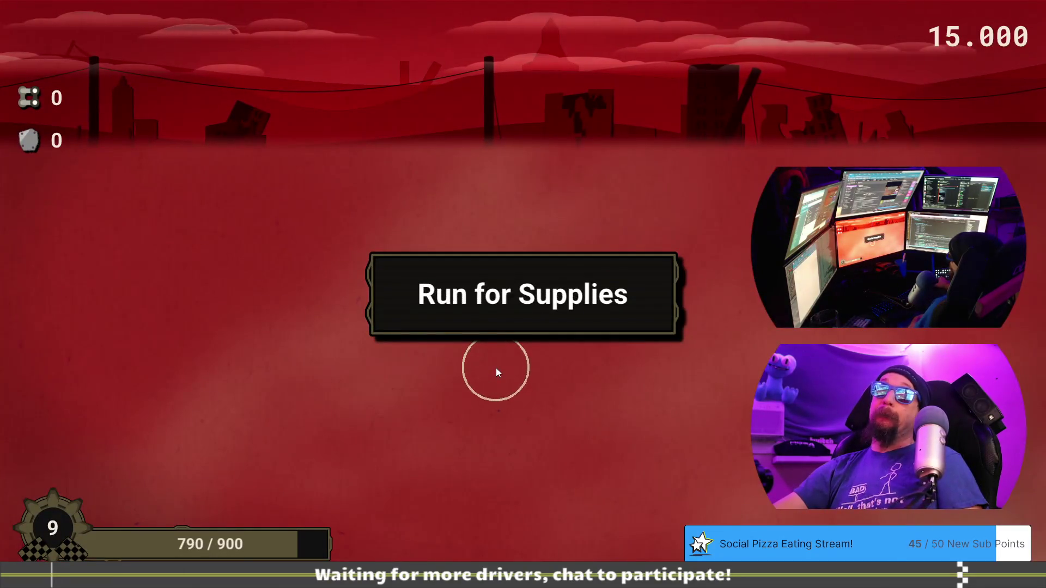
# Open the car, collect all its loot, and close the supply run summary
pyautogui.click(505, 404)
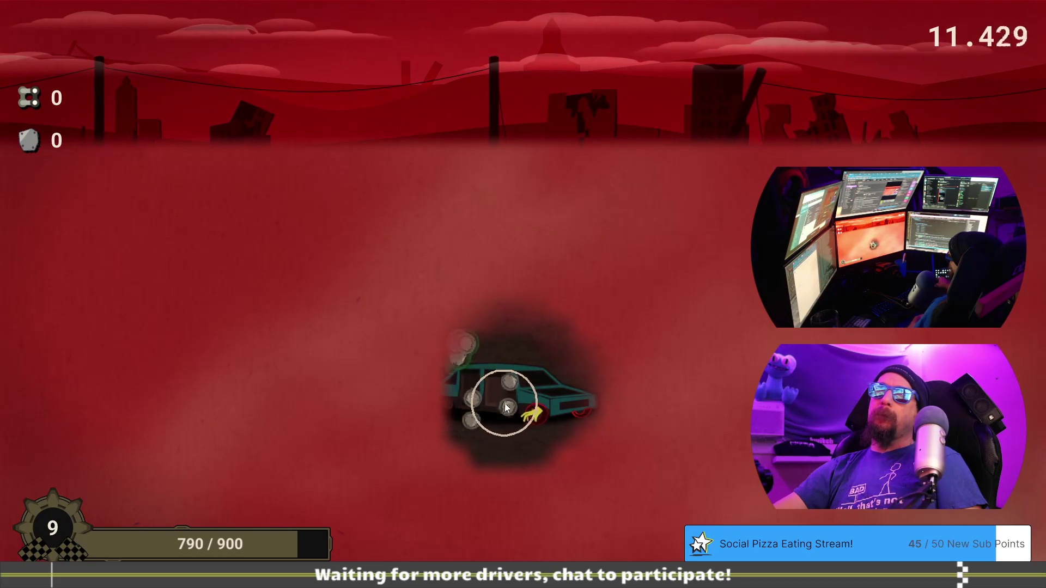
pyautogui.click(507, 405)
pyautogui.click(443, 439)
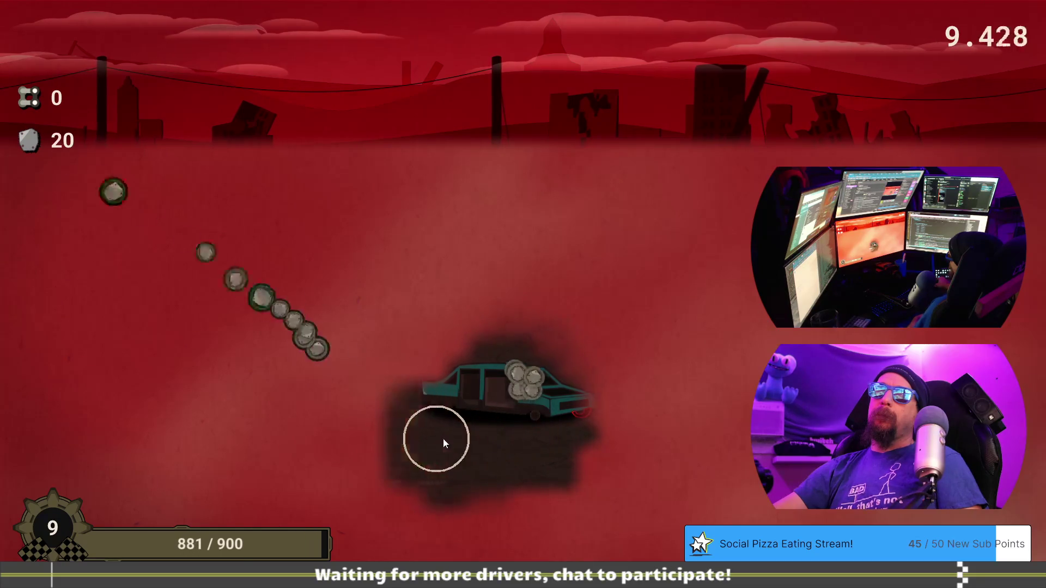
pyautogui.click(553, 416)
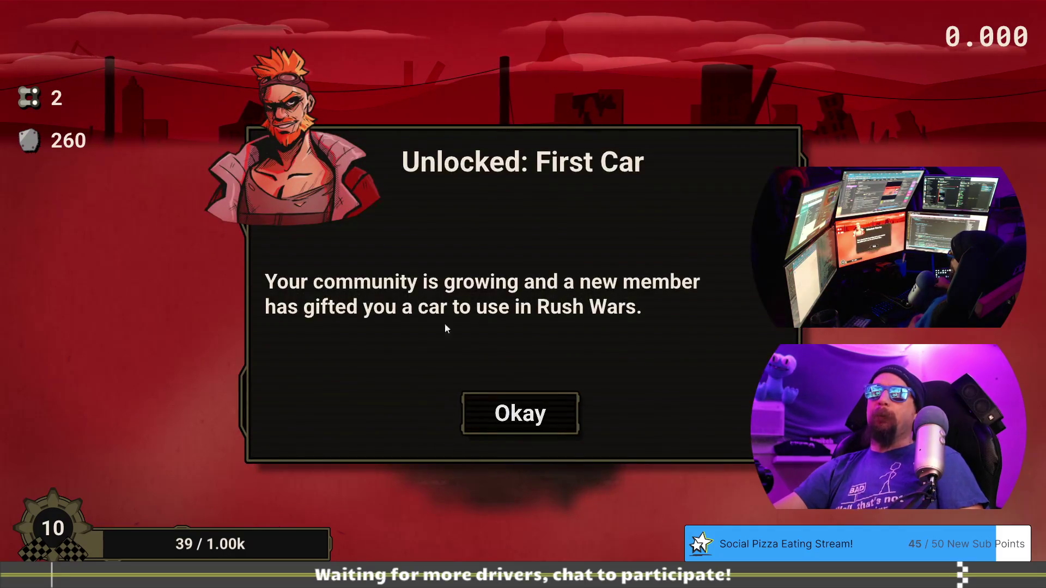
pyautogui.click(561, 394)
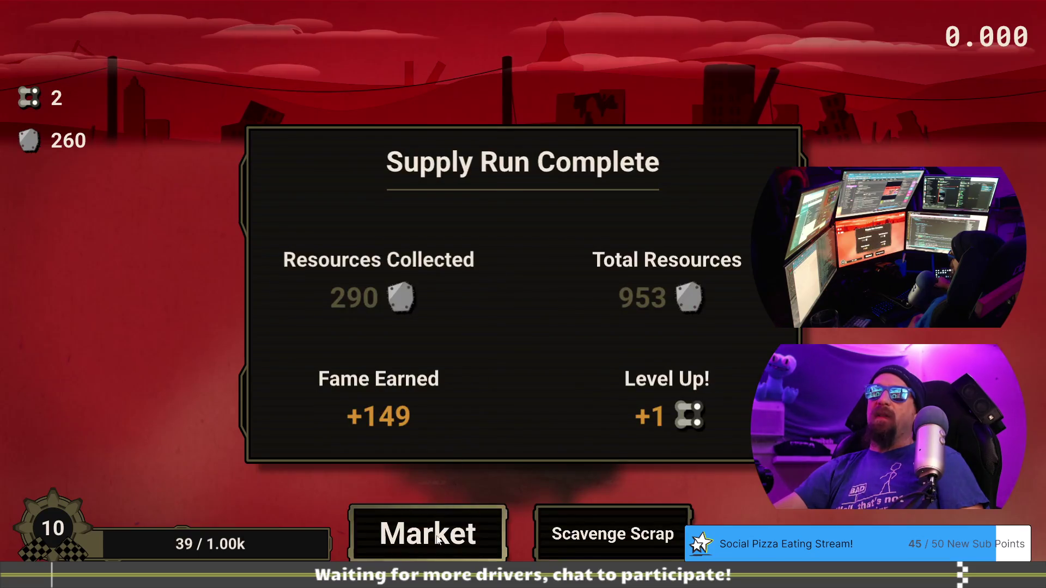
pyautogui.click(437, 539)
# Buy the Rush Wars invite for 10 Chain Links and start the Instructor challenge
pyautogui.click(366, 41)
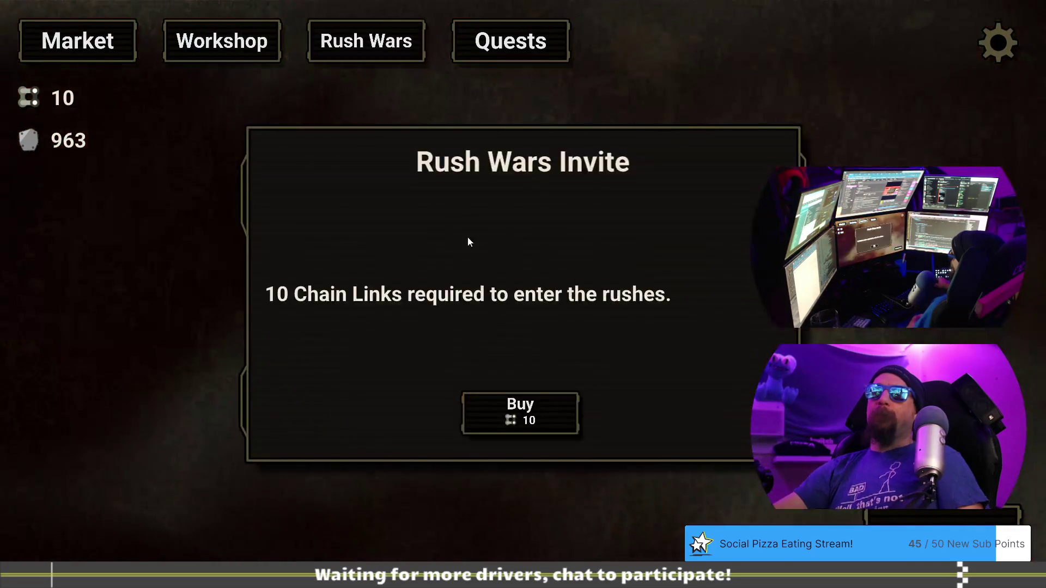
pyautogui.click(538, 417)
pyautogui.click(537, 414)
pyautogui.click(560, 531)
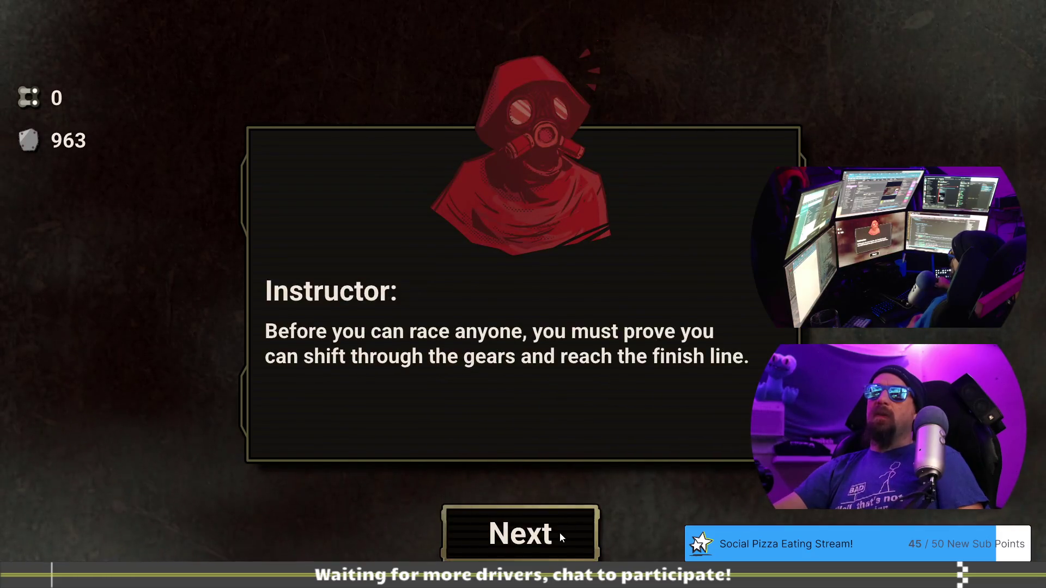
# Start the race against the Instructor and shift up three gears in the green zone
pyautogui.click(560, 532)
pyautogui.click(560, 532)
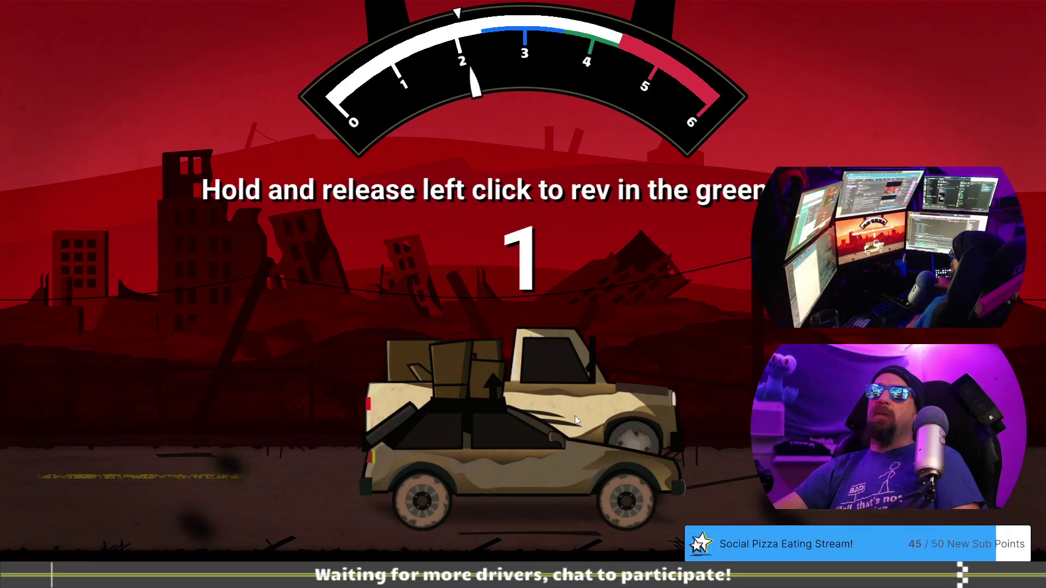
pyautogui.click(571, 319)
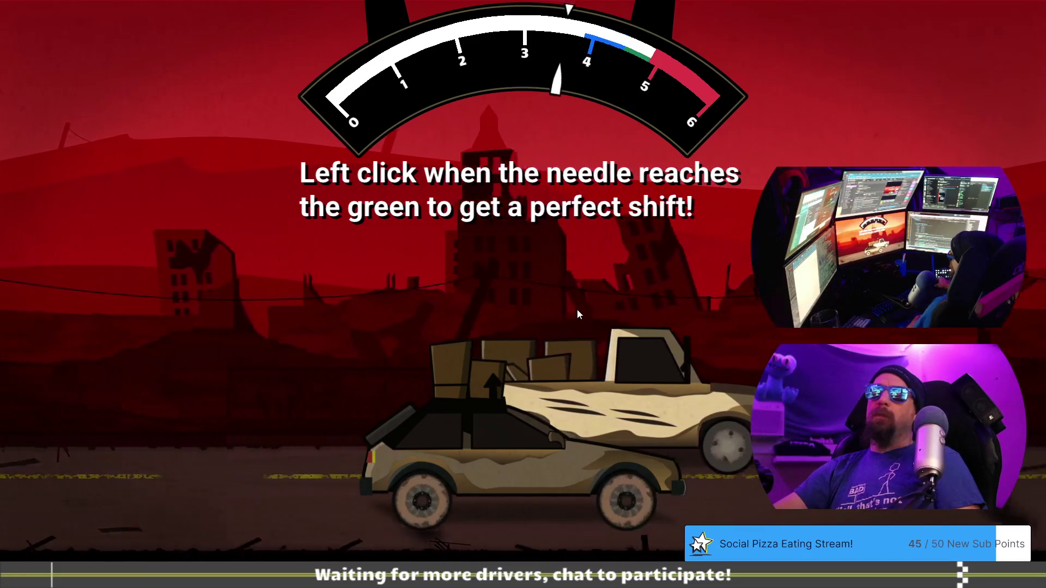
pyautogui.click(578, 311)
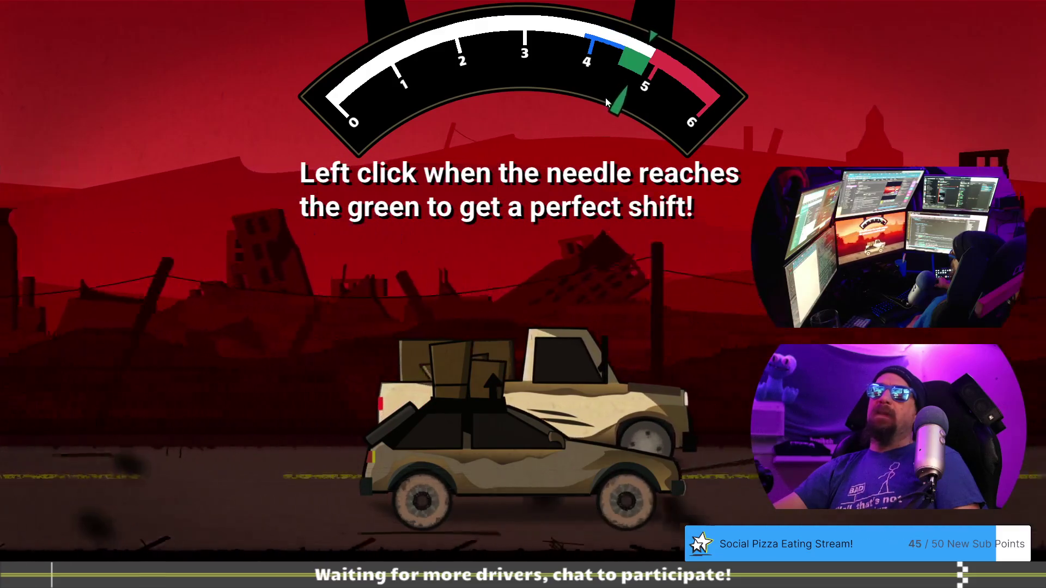
pyautogui.click(605, 98)
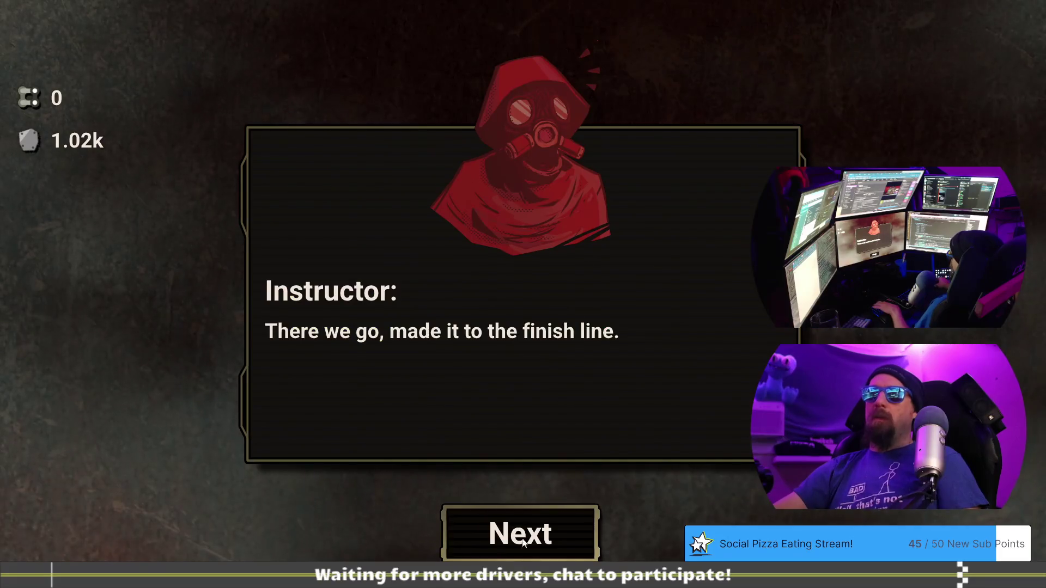
# Leave the 22.766 race results, accept the Instructor's reward, and quit to Visual Studio
pyautogui.click(521, 541)
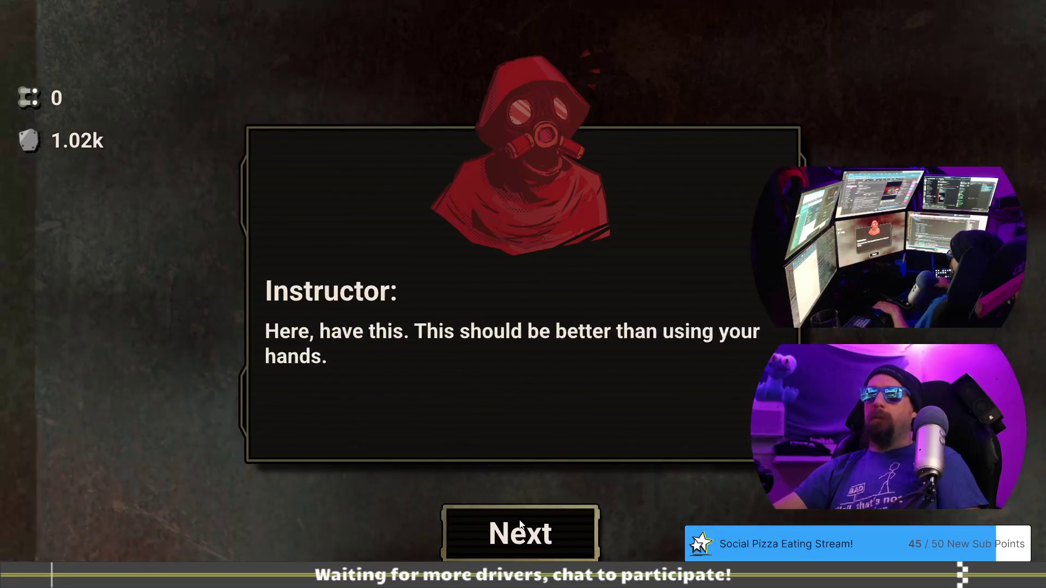
pyautogui.click(522, 540)
pyautogui.click(520, 413)
pyautogui.click(522, 539)
pyautogui.press('Escape')
pyautogui.press('Escape')
pyautogui.press('Escape')
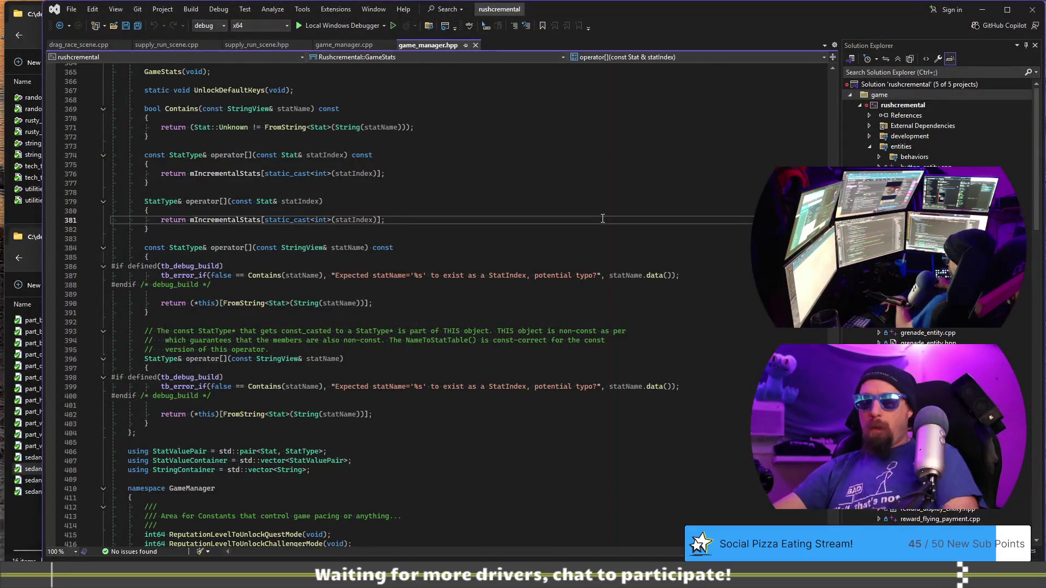
# Relaunch the game under the Visual Studio debugger with F5
pyautogui.press('F5')
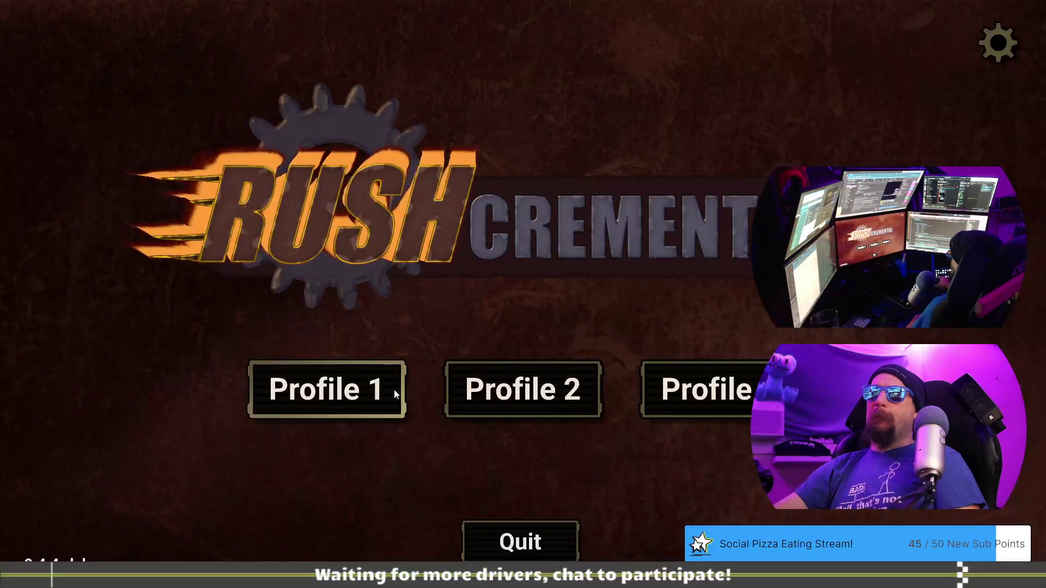
# Open Profile 1 and load the rust_jm save through the developer terminal
pyautogui.click(381, 391)
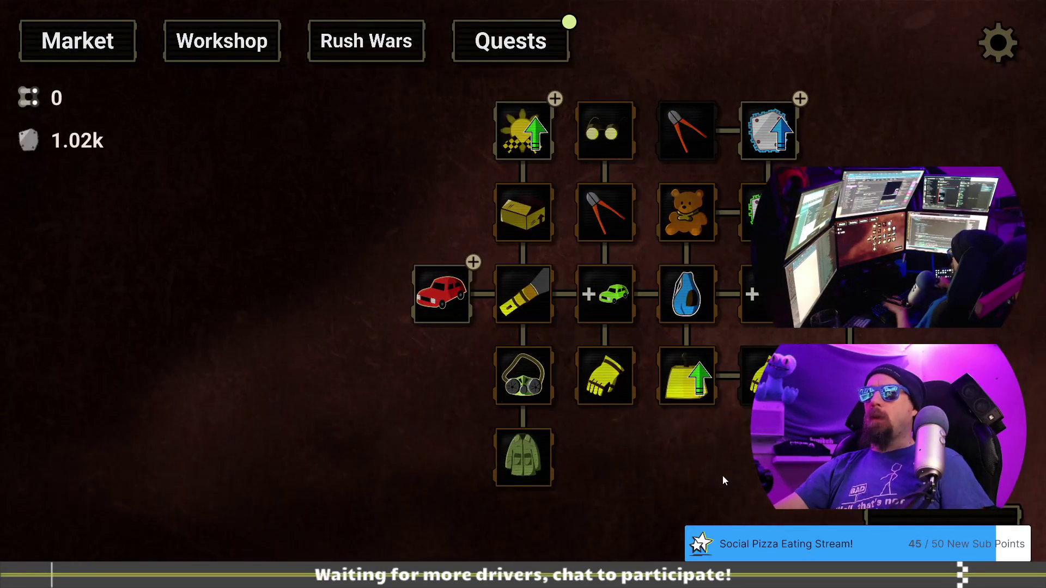
pyautogui.press('`')
pyautogui.write('load rust')
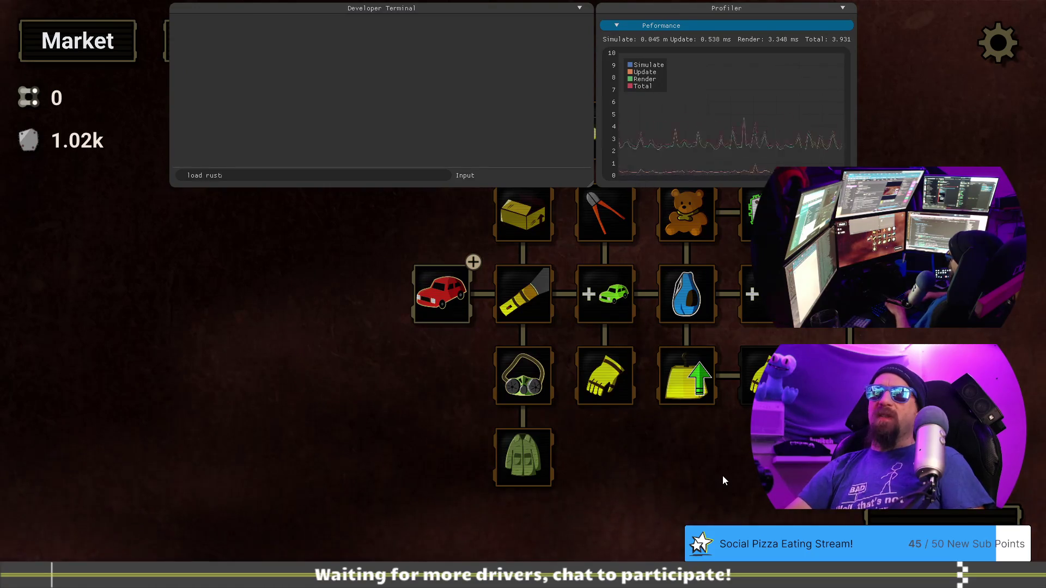
pyautogui.write('_jm0')
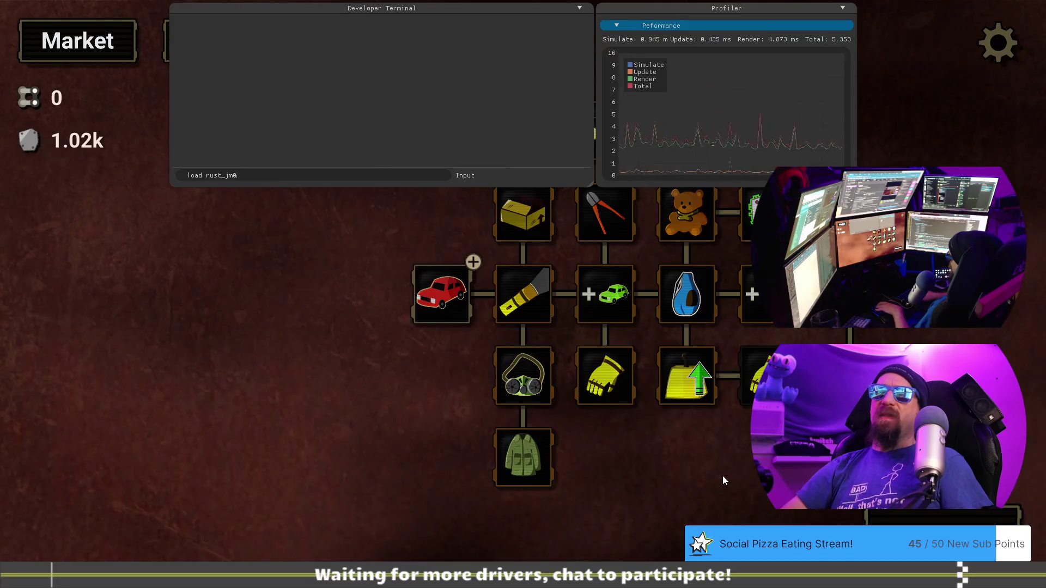
pyautogui.press('Return')
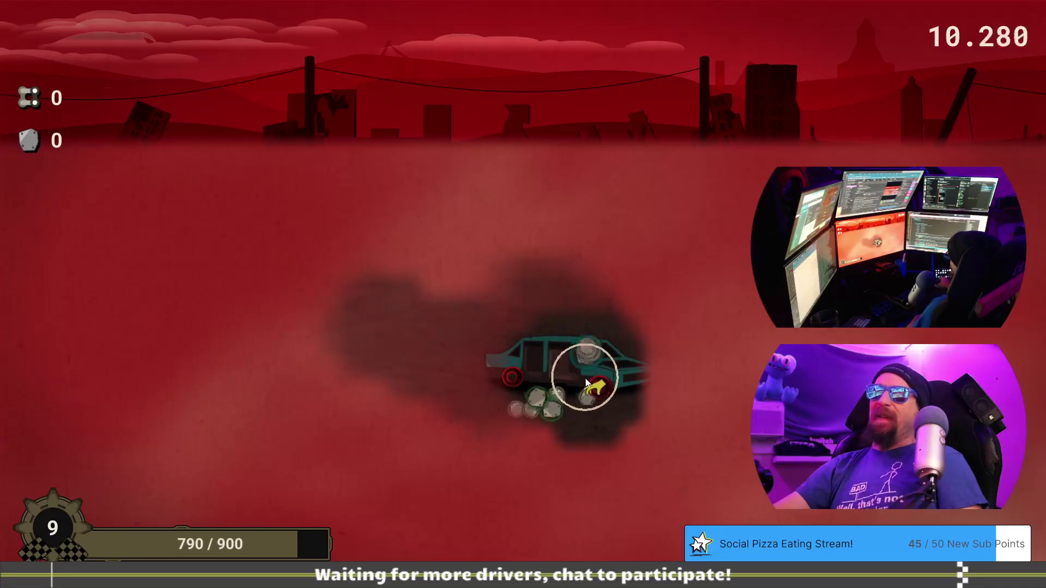
# Grab the loot around the car until time runs out, then dismiss the end-of-run notice
pyautogui.click(596, 401)
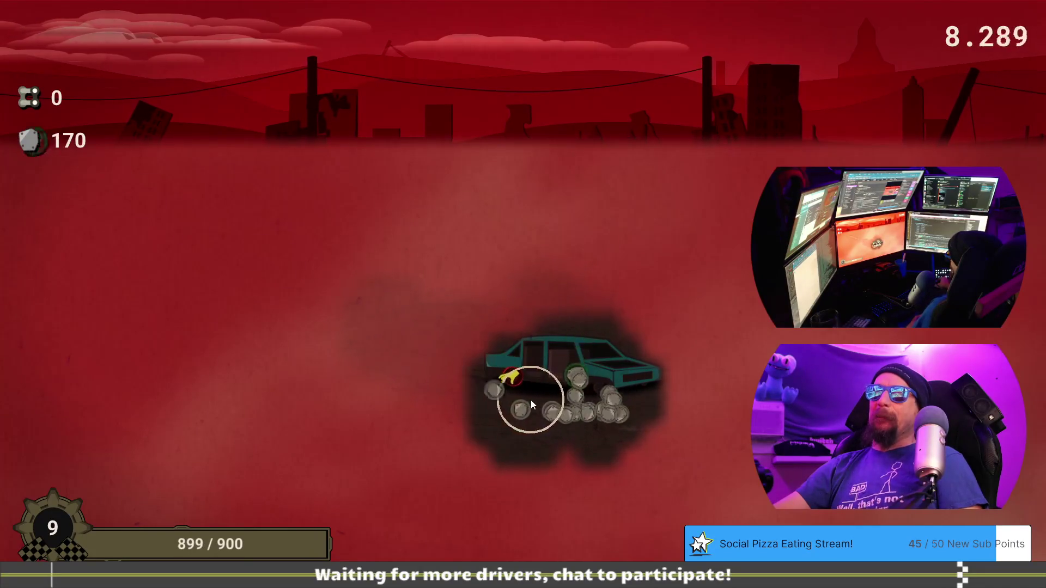
pyautogui.click(531, 400)
pyautogui.click(562, 412)
pyautogui.click(504, 410)
pyautogui.click(616, 412)
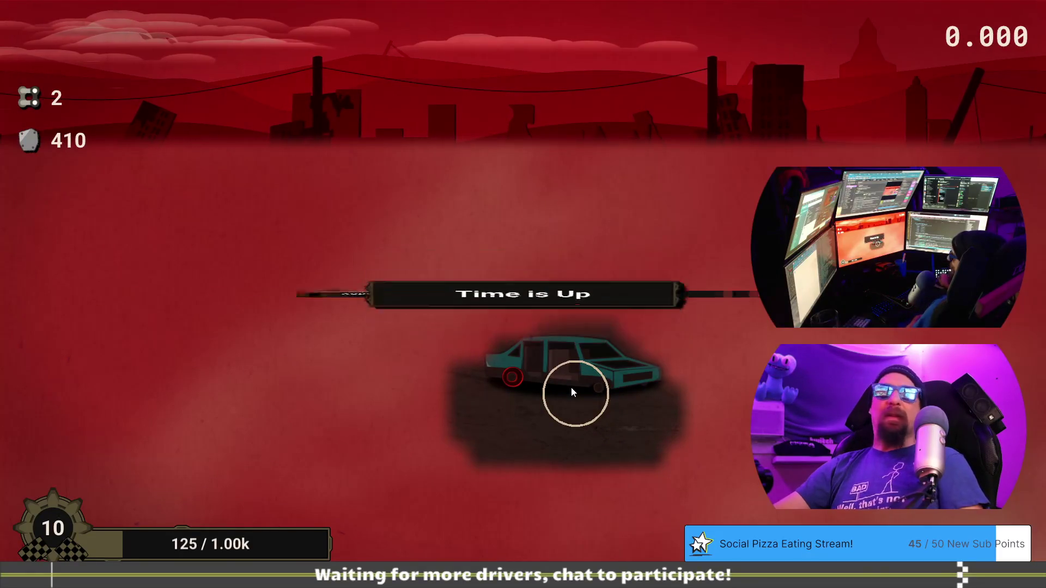
pyautogui.click(545, 416)
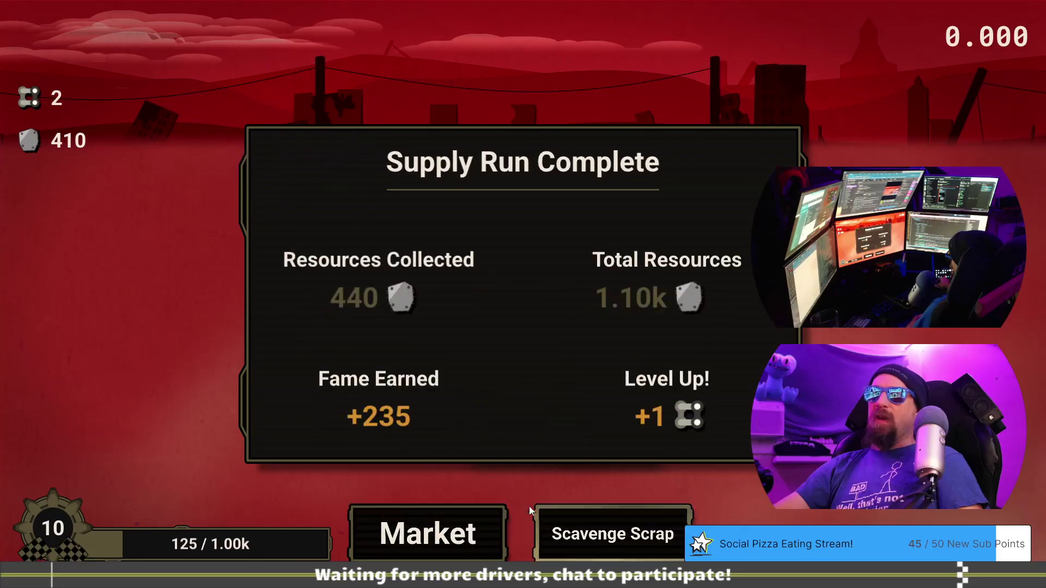
# Buy the Rush Wars invite for 10 Chain Links from the upgrade tree
pyautogui.click(427, 534)
pyautogui.click(376, 57)
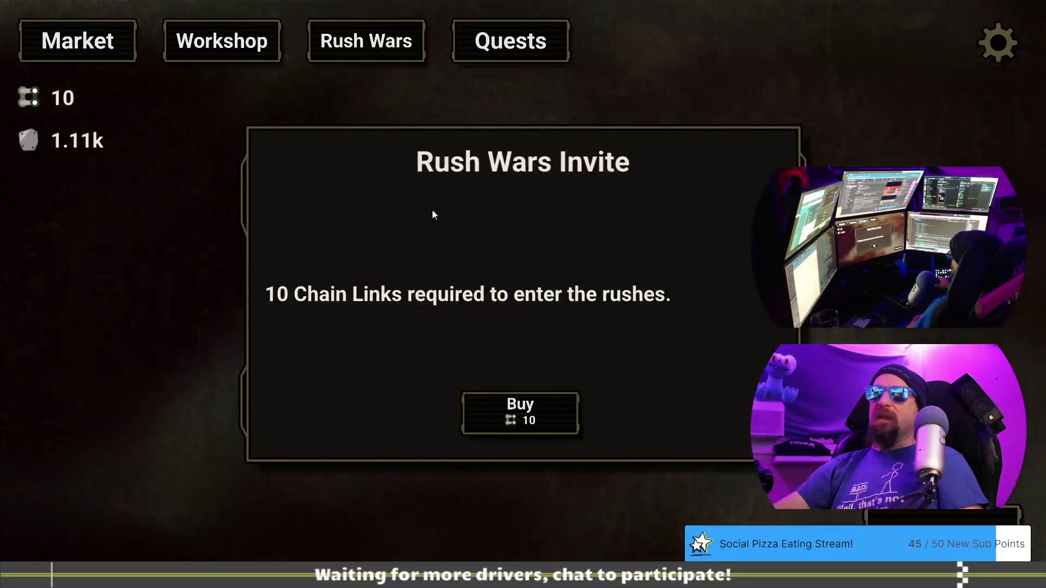
pyautogui.click(521, 417)
# Get through the Instructor's dialogue and start the tutorial race
pyautogui.click(521, 417)
pyautogui.click(544, 534)
pyautogui.click(543, 534)
pyautogui.click(543, 532)
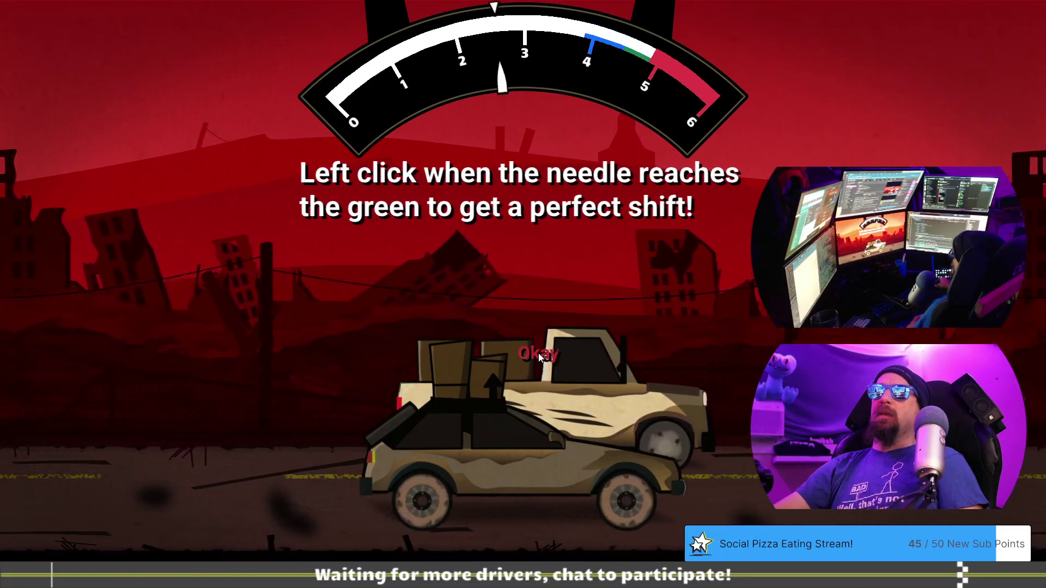
# Shift up through the gears as the revs climb, losing 22.908 to the Instructor's 22.898
pyautogui.click(538, 353)
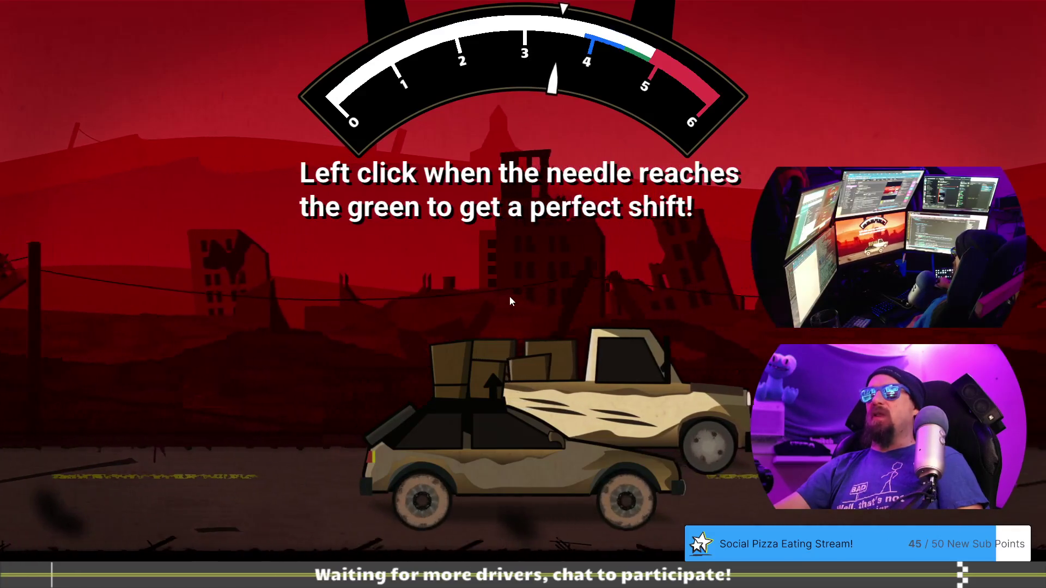
pyautogui.click(516, 312)
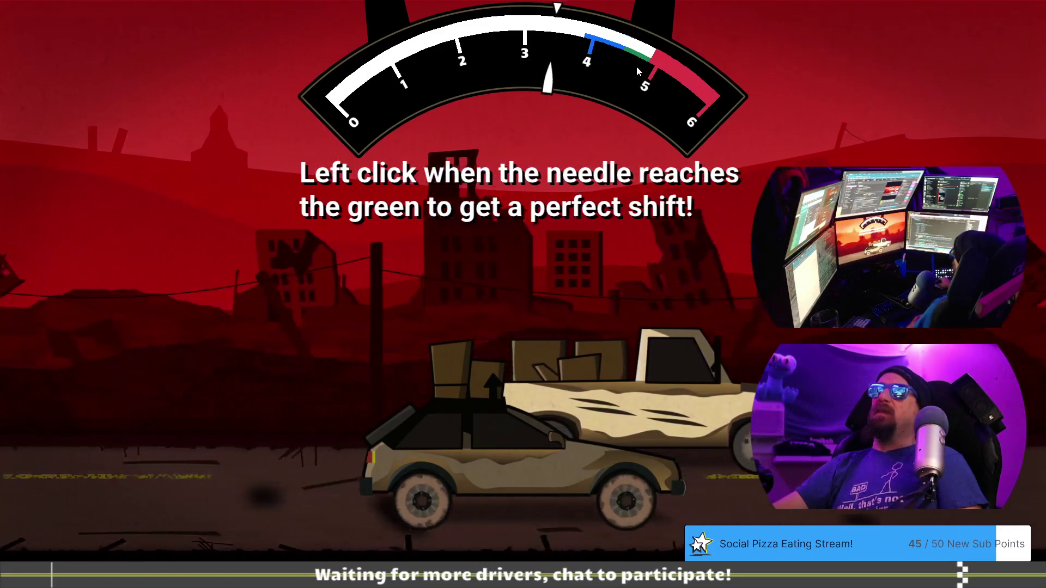
pyautogui.click(638, 228)
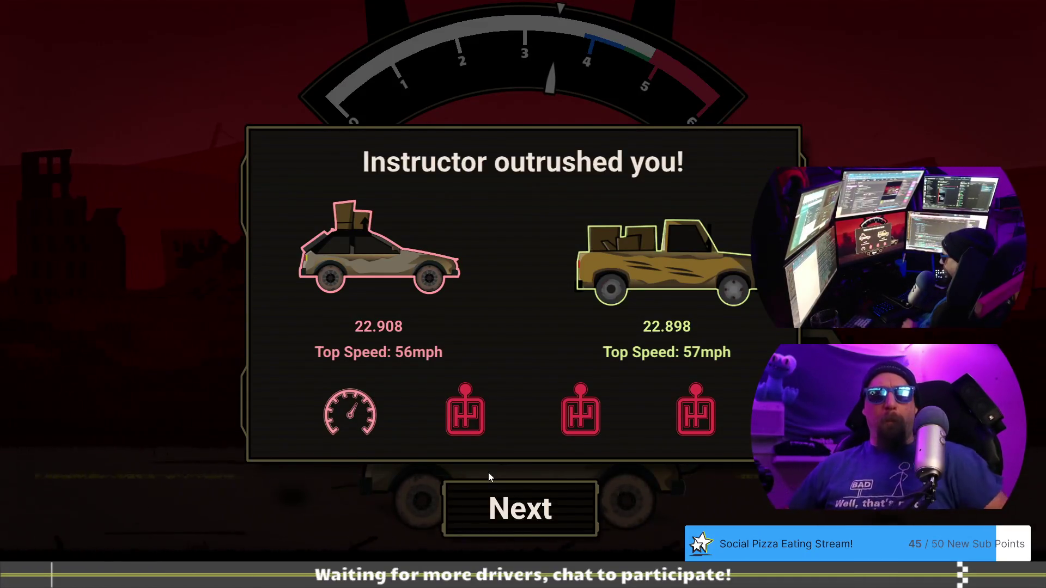
# Continue past the race results and the Instructor's consolation message to the rematch offer
pyautogui.hotkey('alt', 'Tab')
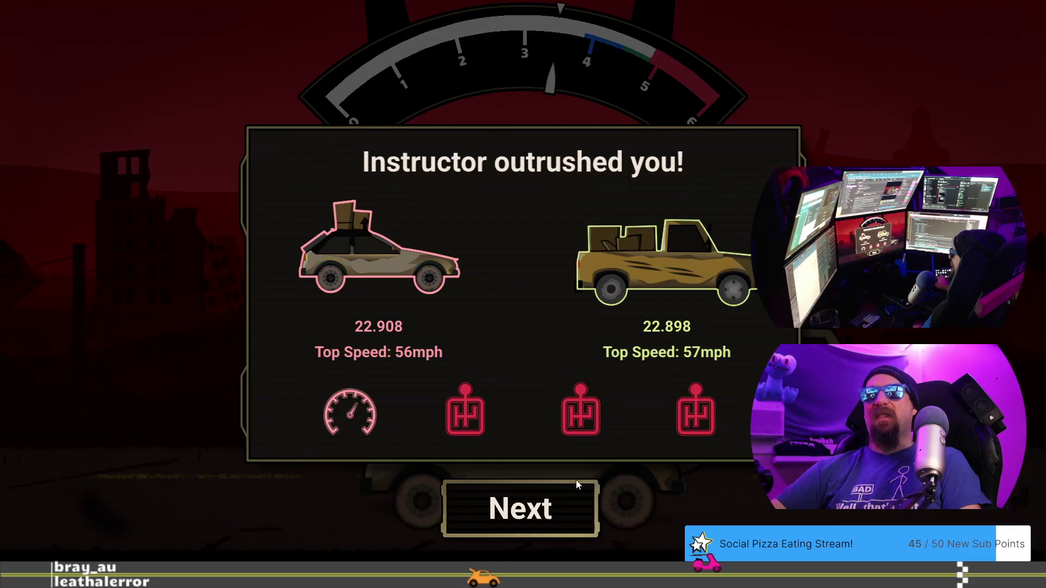
pyautogui.click(575, 509)
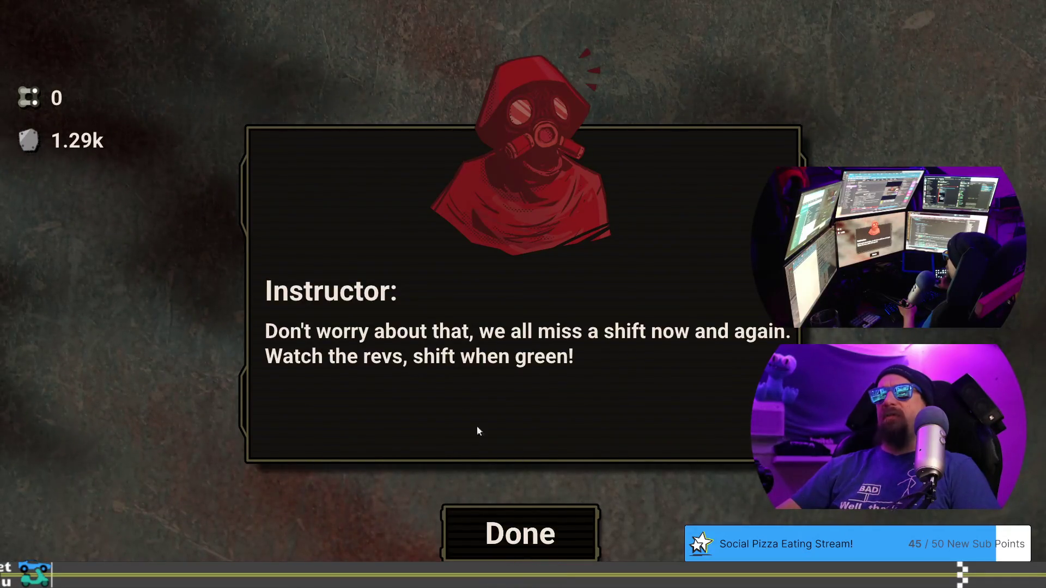
pyautogui.click(521, 534)
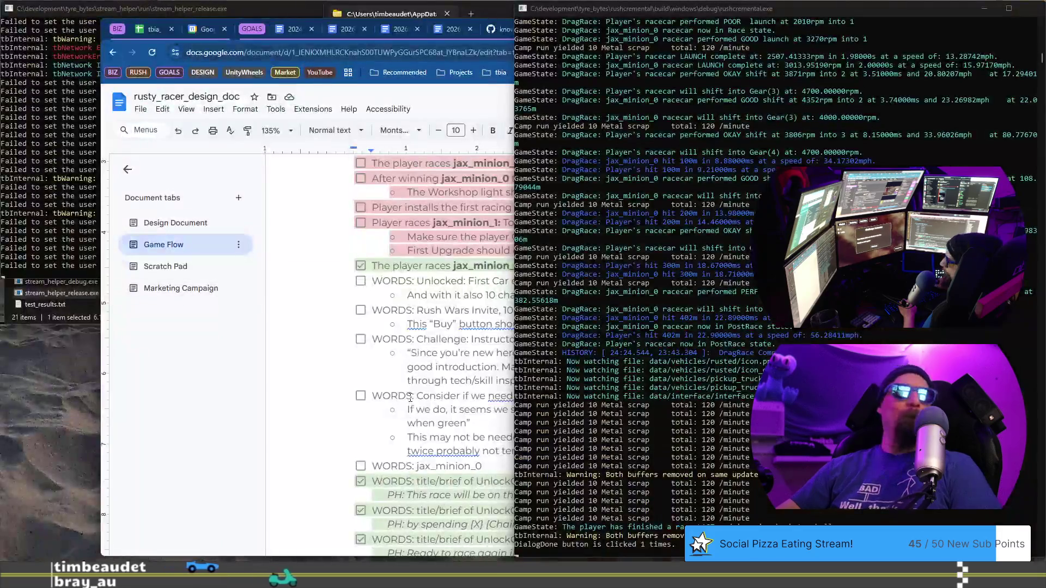
# Bring the design doc forward and start a new line below the last note
pyautogui.click(410, 397)
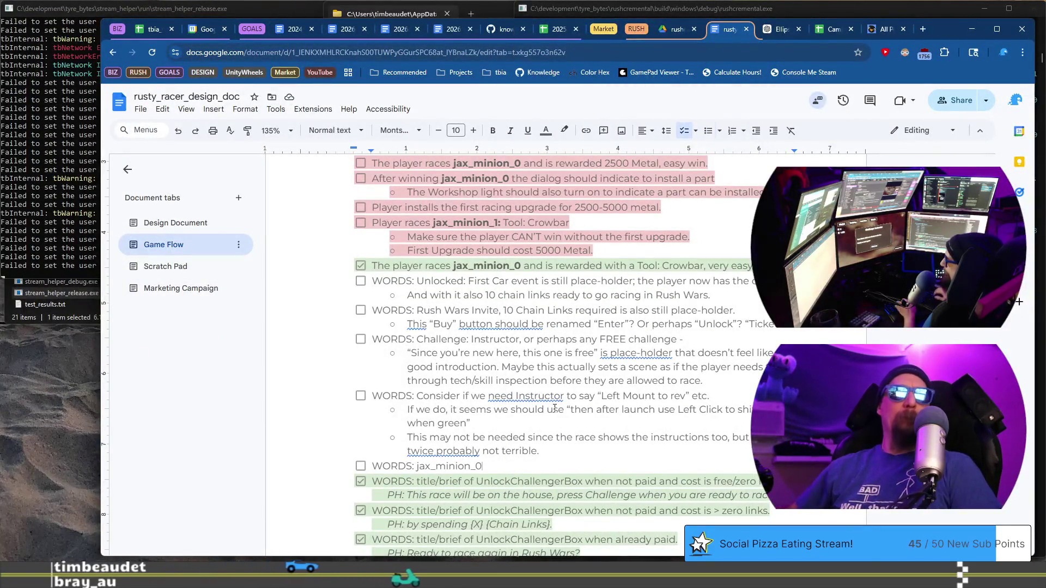
pyautogui.press('Return')
# Add checklist item 'Your Chain Links already on the line feel place-holder like.' with an indented sub-bullet
pyautogui.hotkey('shift', 'Tab')
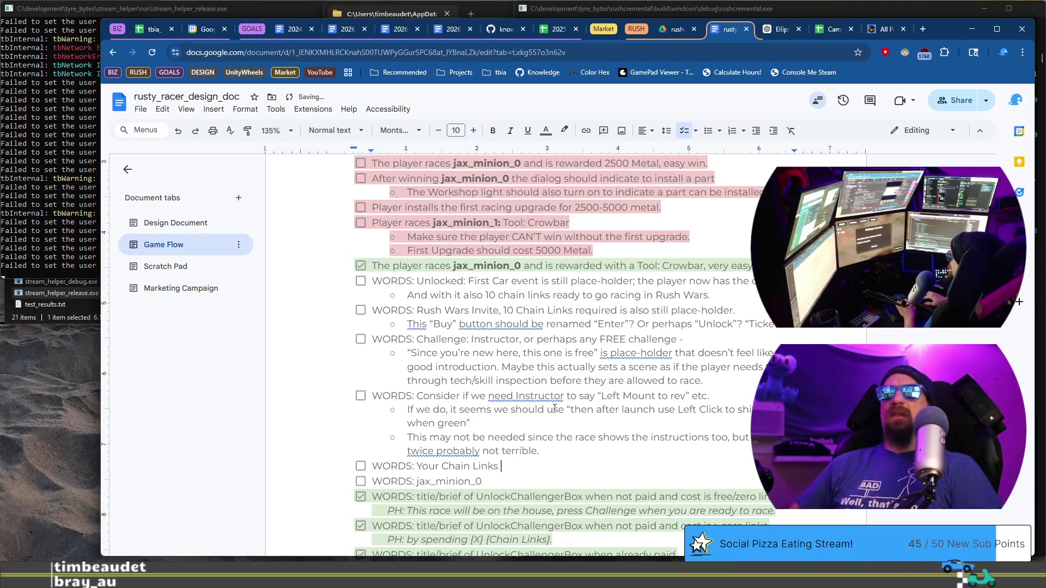
pyautogui.write('already on te ')
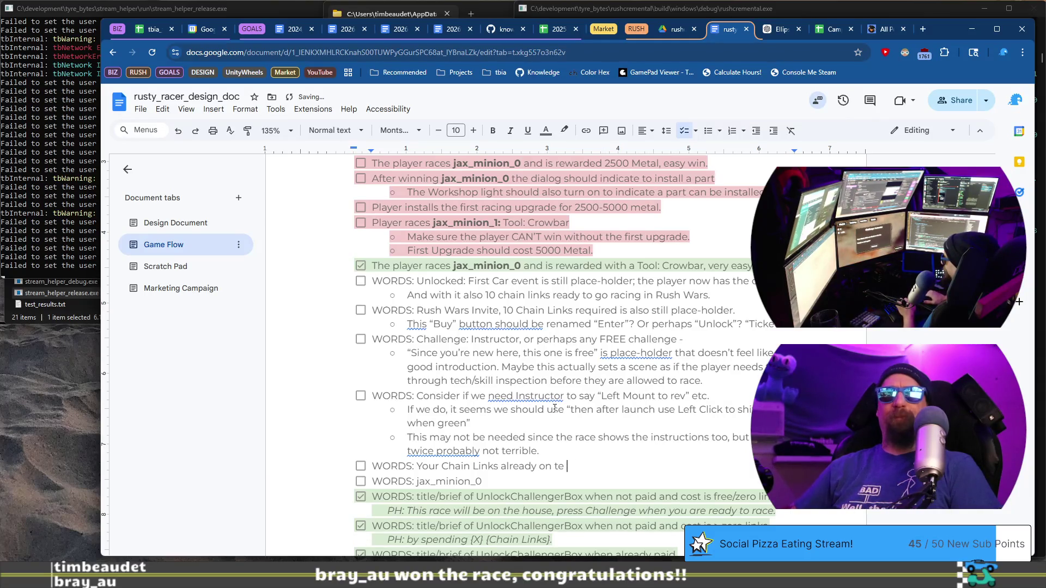
pyautogui.press('BackSpace')
pyautogui.press('BackSpace')
pyautogui.write('he line feel place-holder lik')
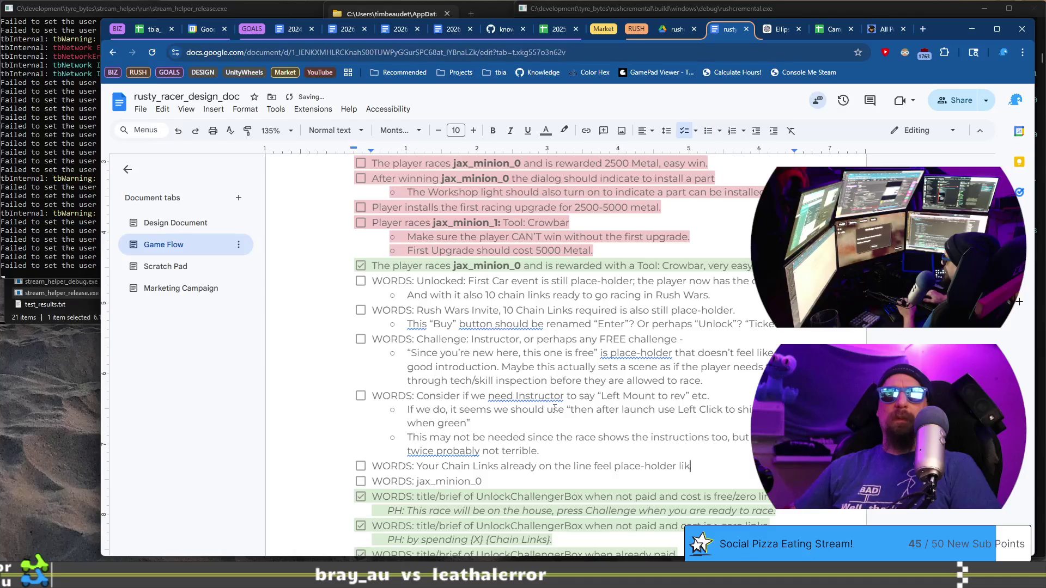
pyautogui.write('e.')
pyautogui.press('Return')
pyautogui.press('Tab')
pyautogui.write('This is intending')
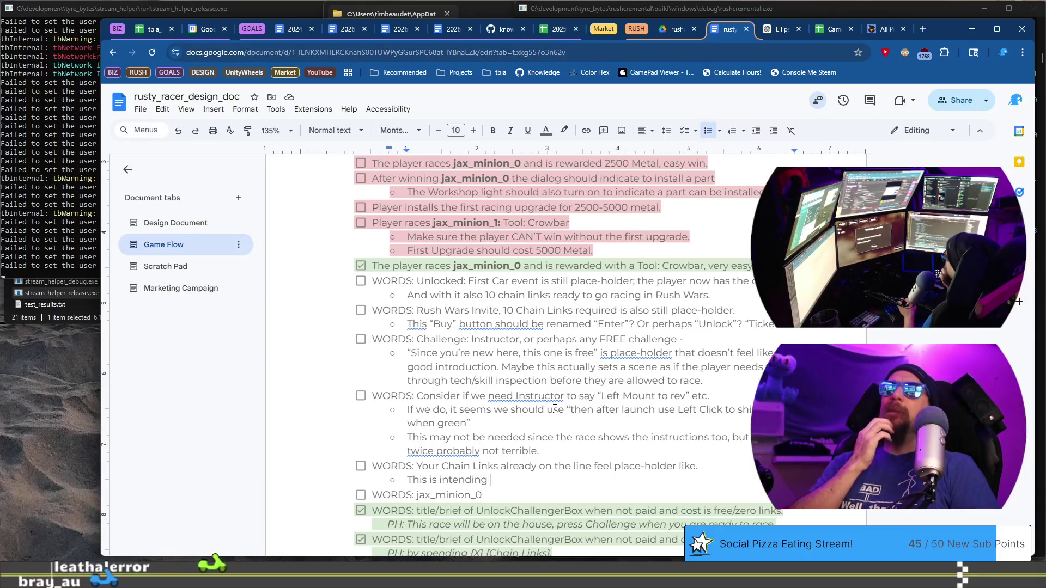
# Continue the sub-note with 'to share to the player they have already challenged… and will be', fixing 'they'
pyautogui.write('to share to the ')
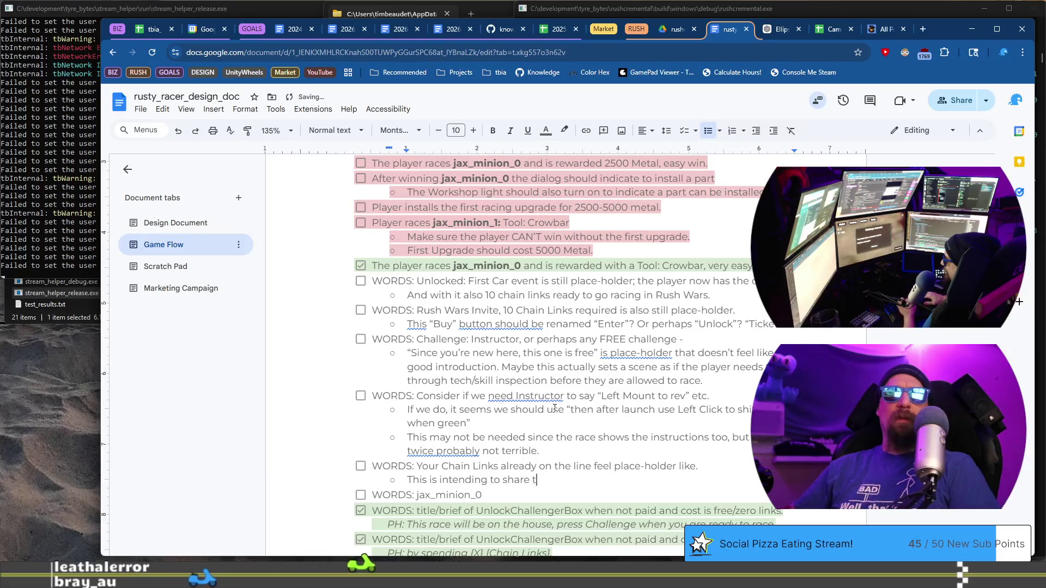
pyautogui.write('pl')
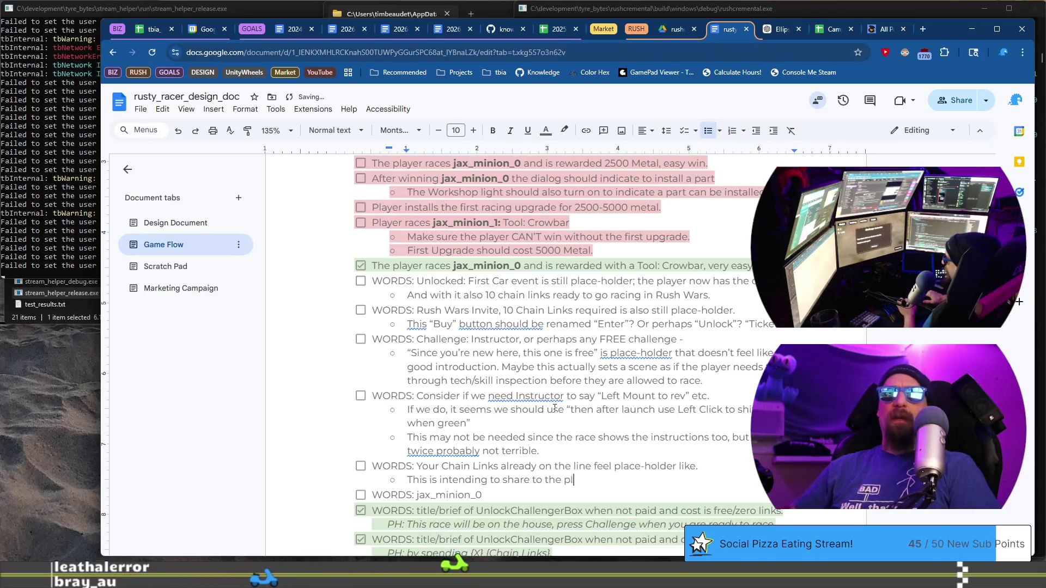
pyautogui.write('ayer thye')
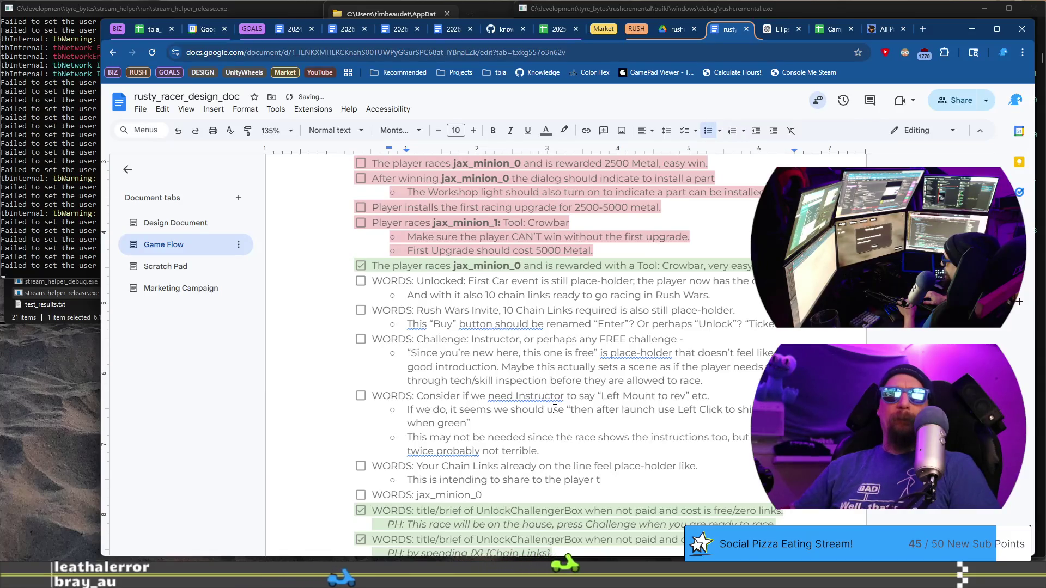
pyautogui.press('BackSpace')
pyautogui.press('BackSpace')
pyautogui.write('ey have already challenged this')
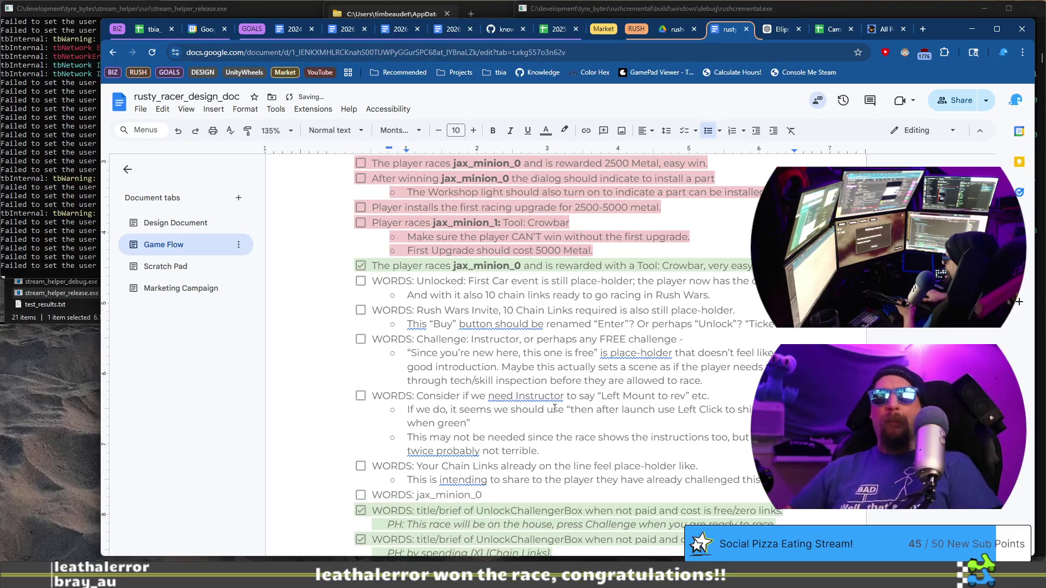
pyautogui.write('and will be')
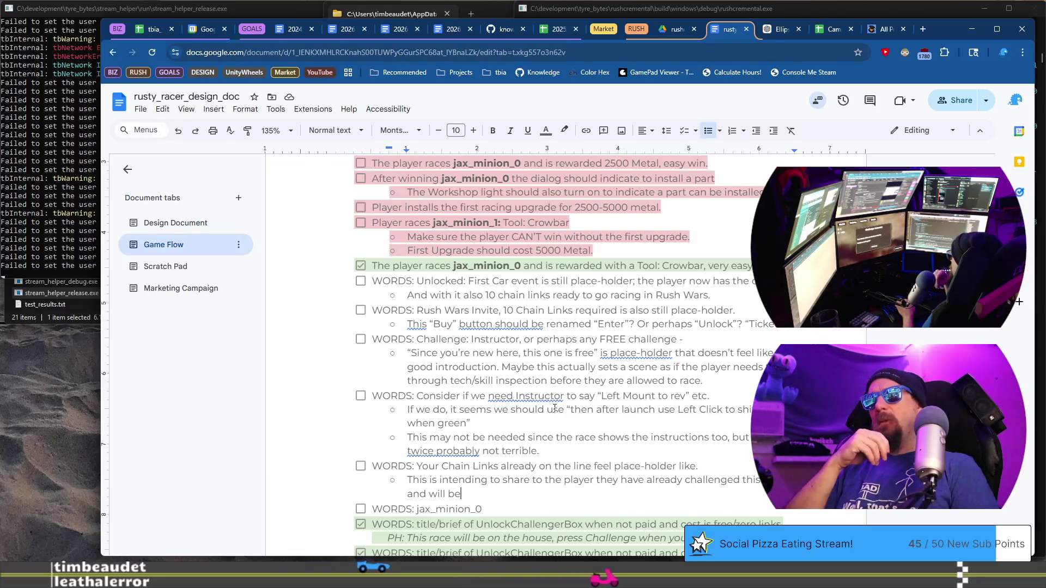
# Replace 'will be' and end the sub-note: don't need to pay again, it feels off
pyautogui.press('BackSpace')
pyautogui.press('BackSpace')
pyautogui.press('BackSpace')
pyautogui.write('don’t')
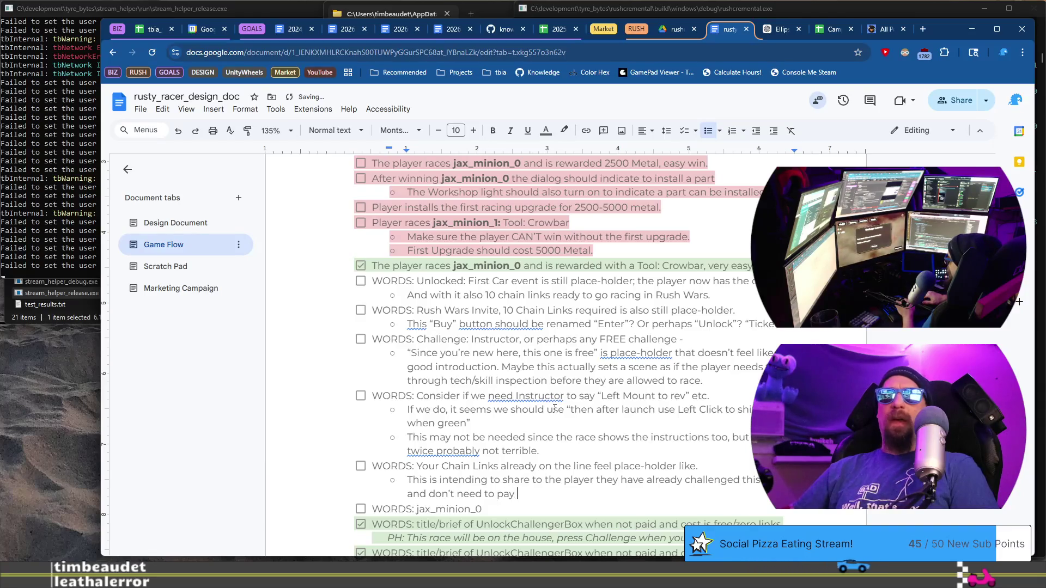
pyautogui.write('also that')
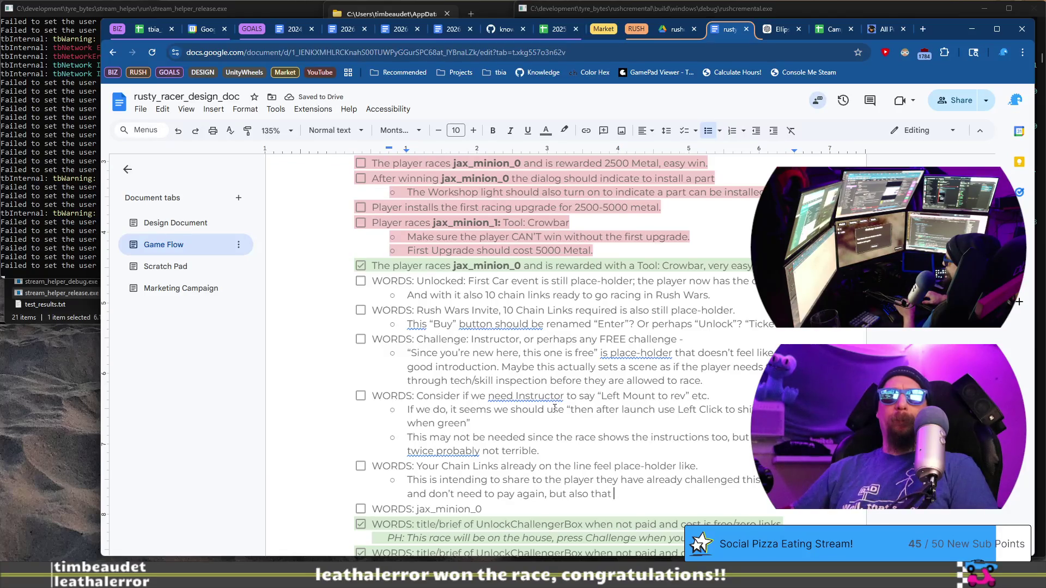
pyautogui.press('BackSpace')
pyautogui.press('BackSpace')
pyautogui.press('BackSpace')
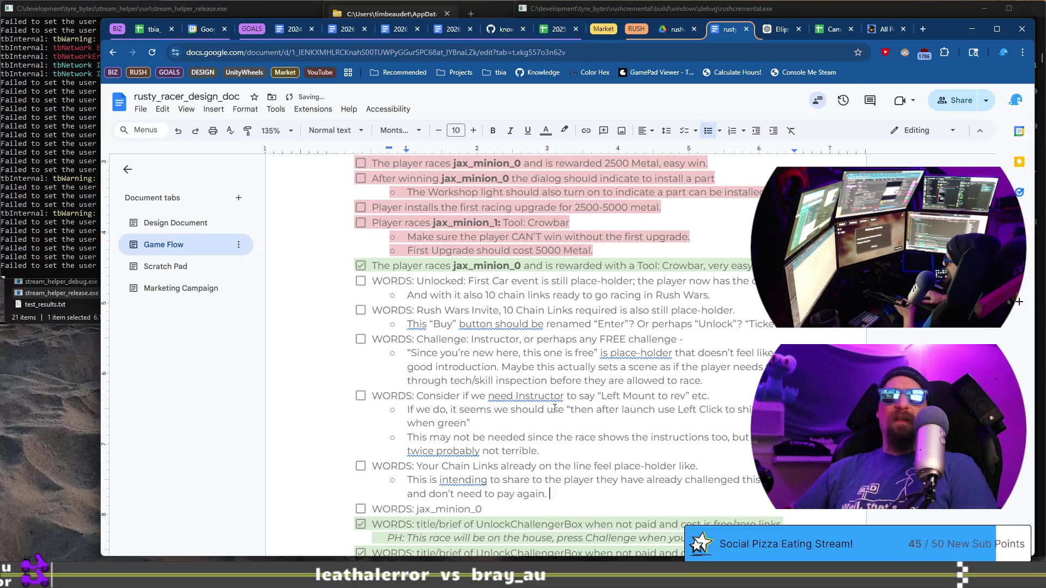
pyautogui.write("n't")
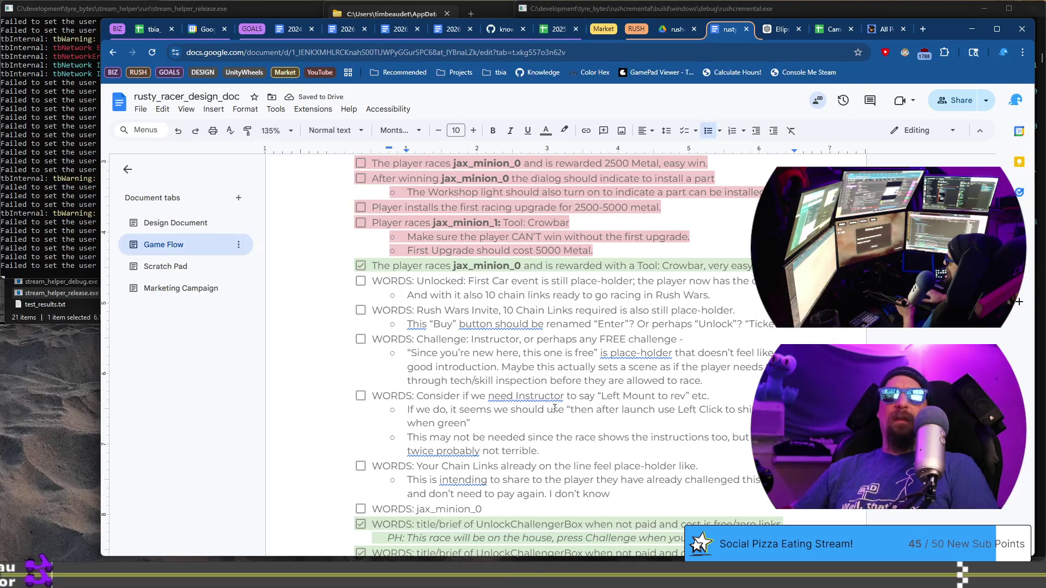
pyautogui.write(', it feels ')
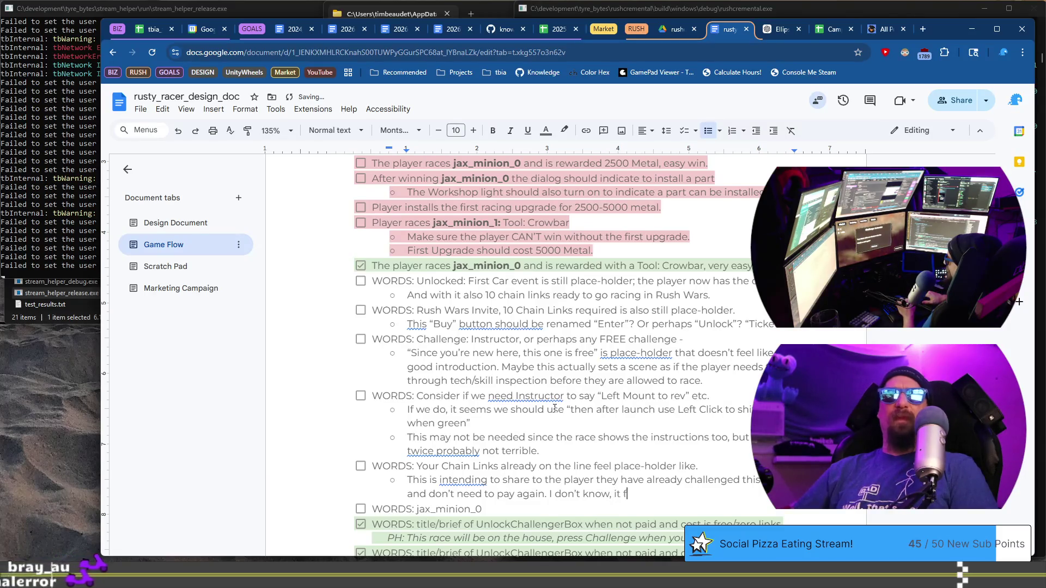
pyautogui.write('off and ')
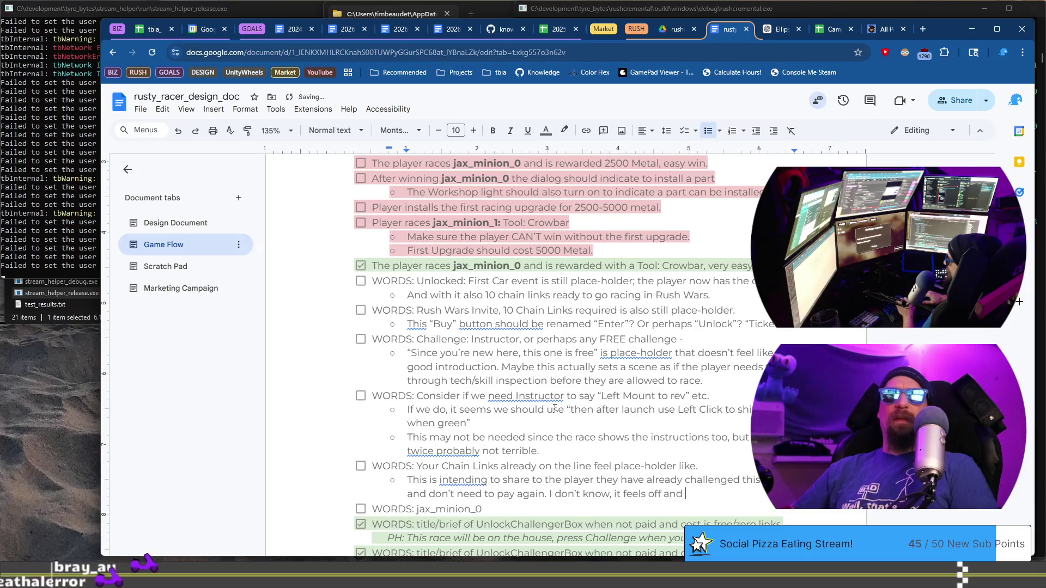
pyautogui.write('that is')
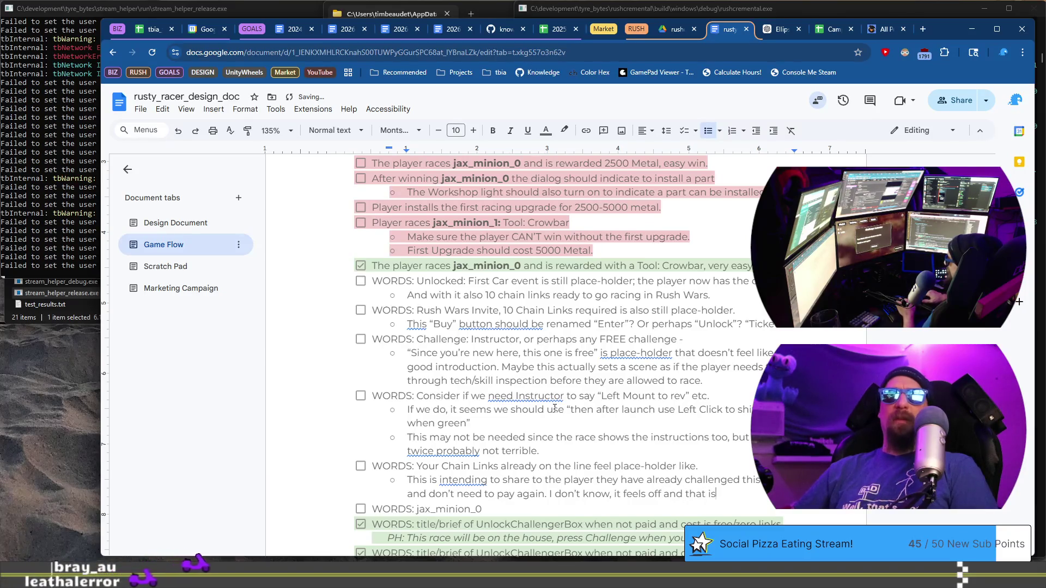
pyautogui.write("n't much v")
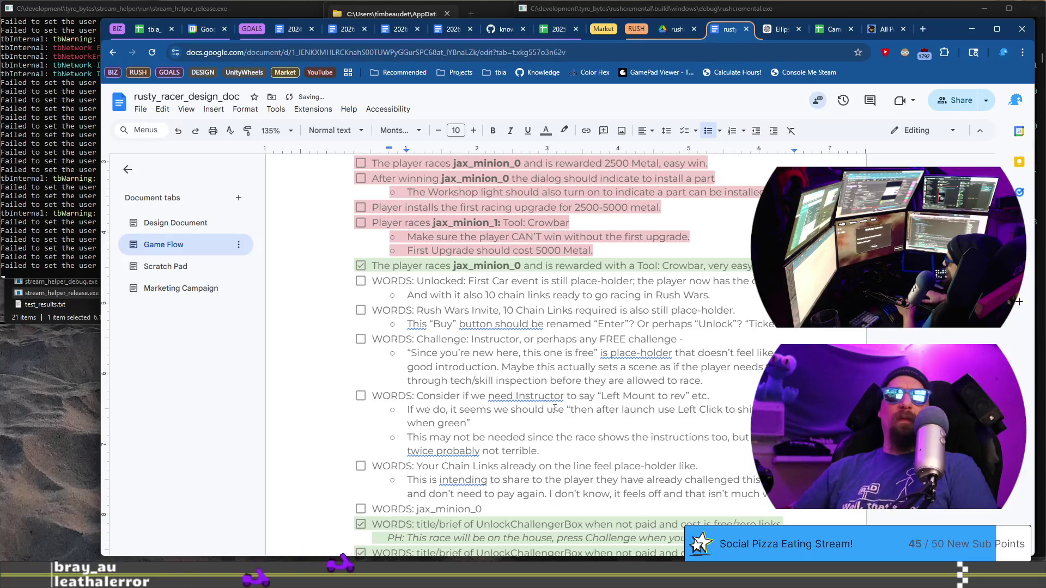
pyautogui.write(' run with.')
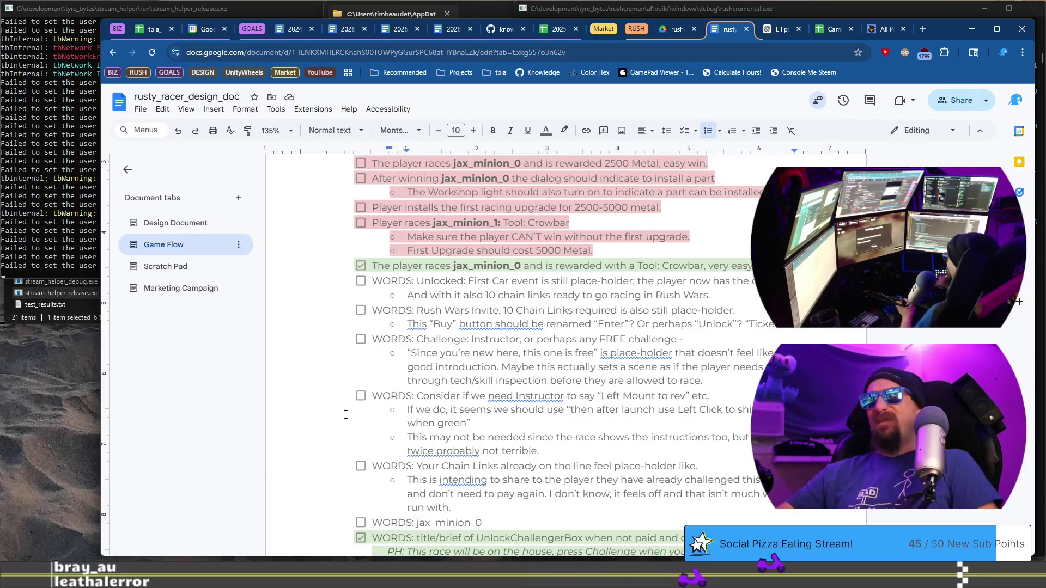
pyautogui.hotkey('alt', 'Tab')
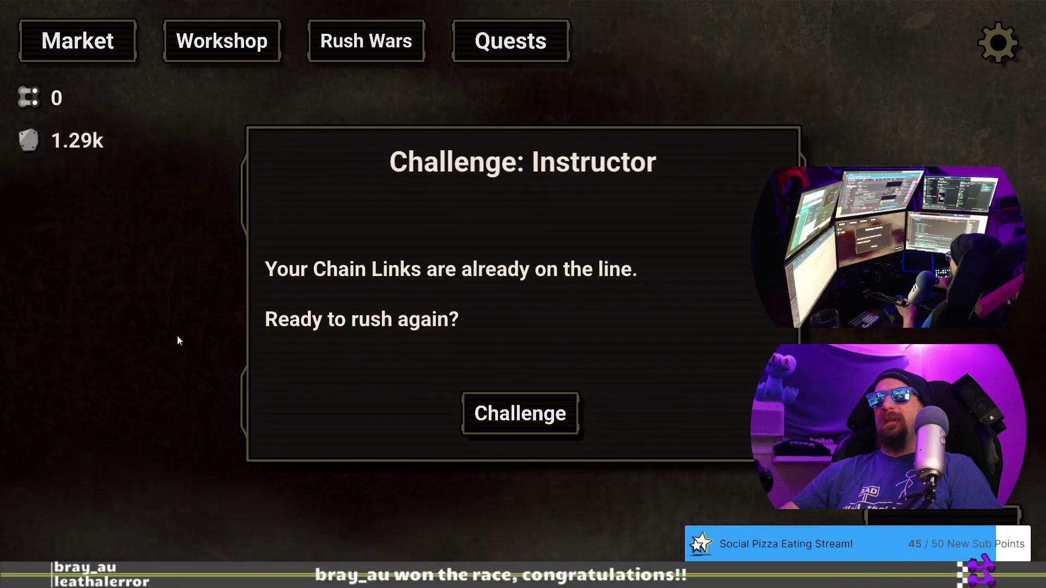
# Back in the design doc, correct 'intending' to 'intended' using the spelling suggestion
pyautogui.hotkey('alt', 'Tab')
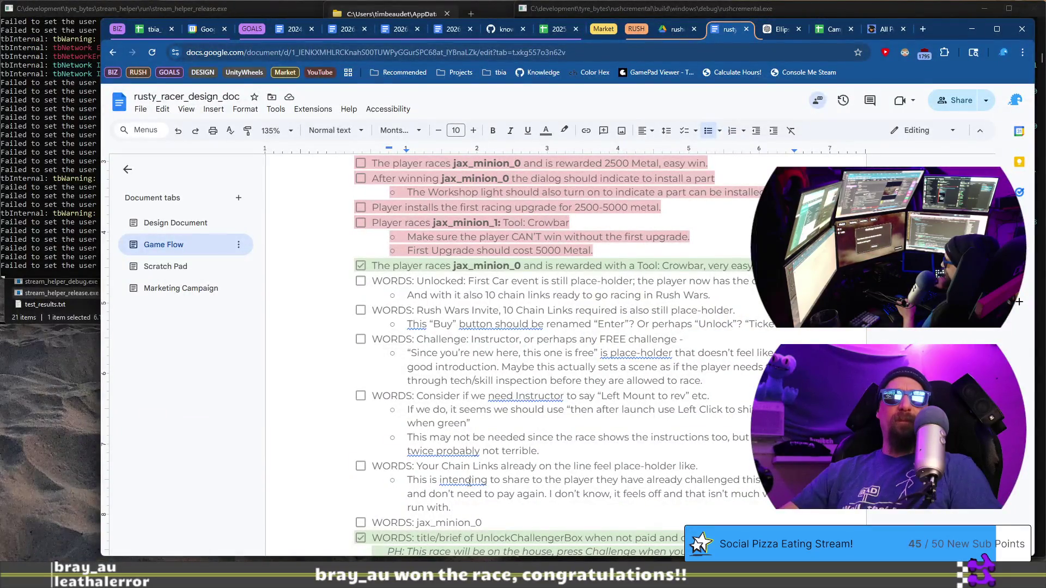
pyautogui.rightClick(469, 481)
pyautogui.click(538, 407)
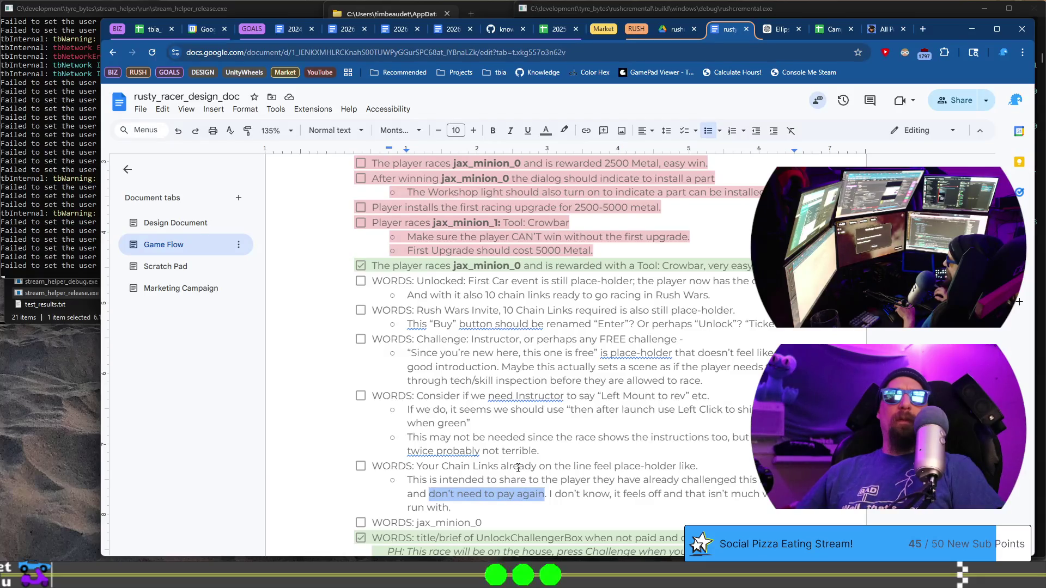
# Bold 'don't need to pay again' and continue the note with 'but need to retry.'
pyautogui.hotkey('ctrl', 'b')
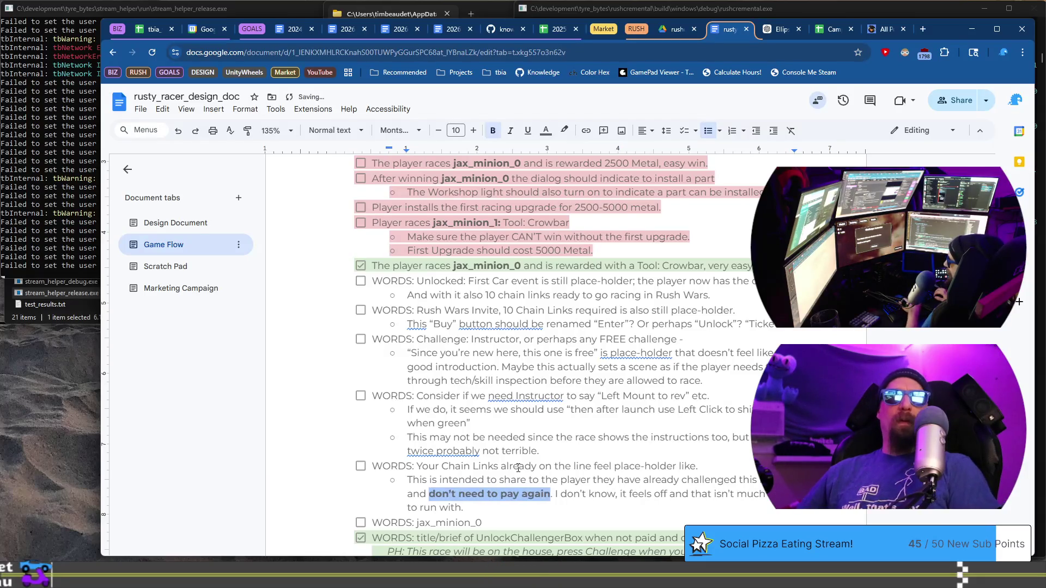
pyautogui.press('Right')
pyautogui.press('BackSpace')
pyautogui.write('but')
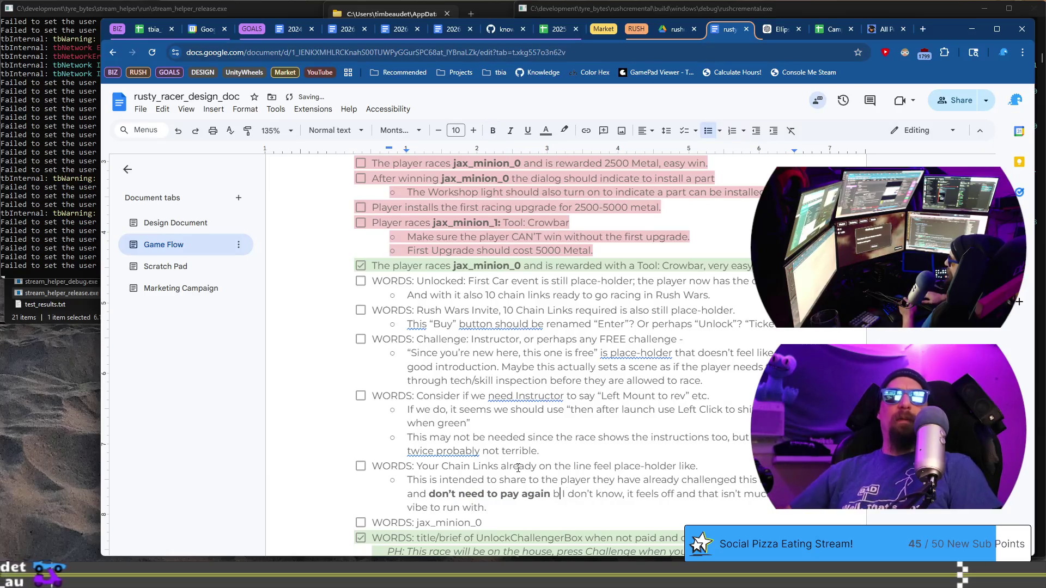
pyautogui.write(' need to ')
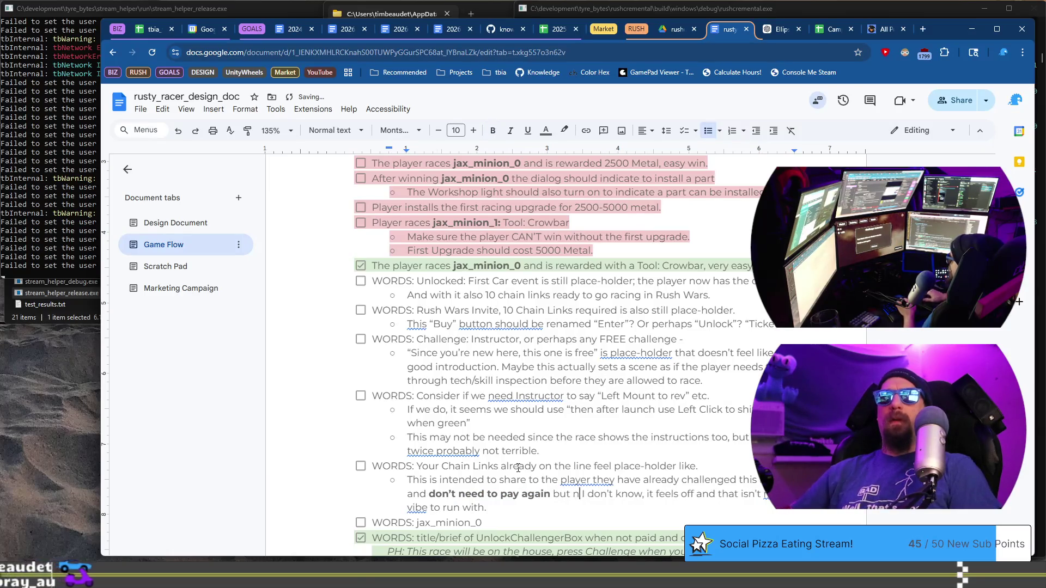
pyautogui.write('retyr')
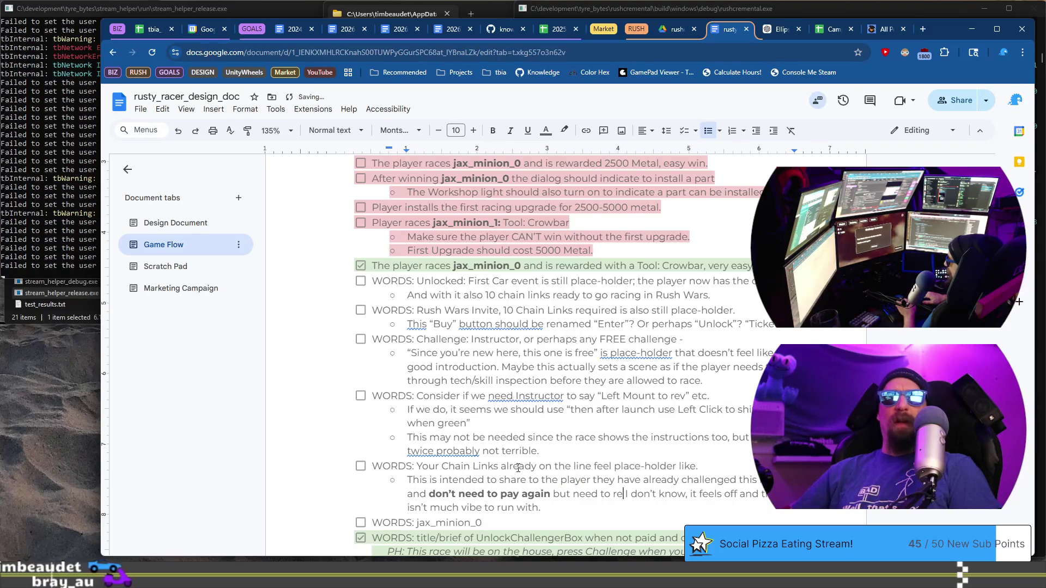
pyautogui.press('BackSpace')
pyautogui.press('BackSpace')
pyautogui.write('ry ')
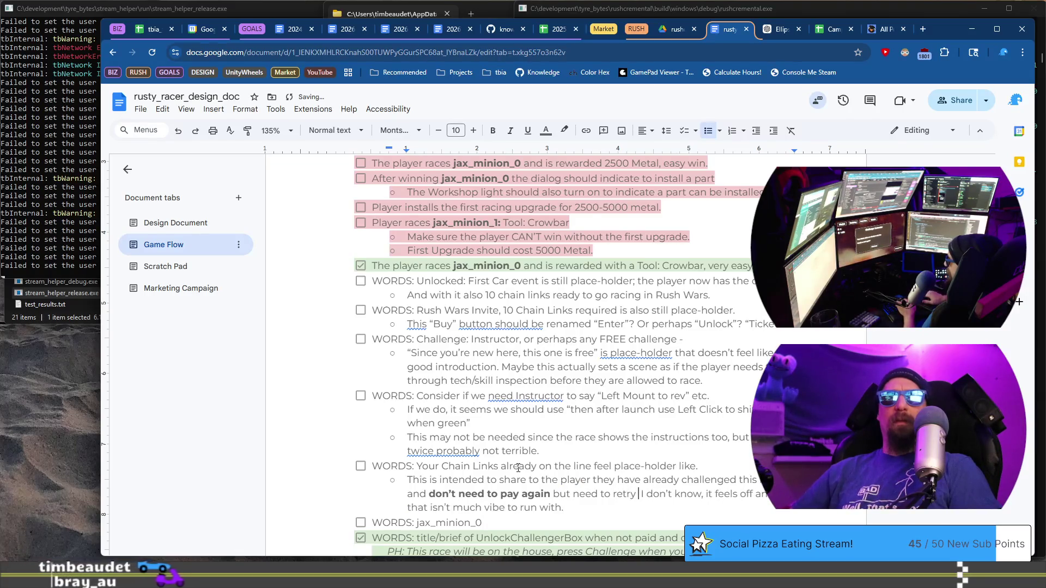
pyautogui.write('.')
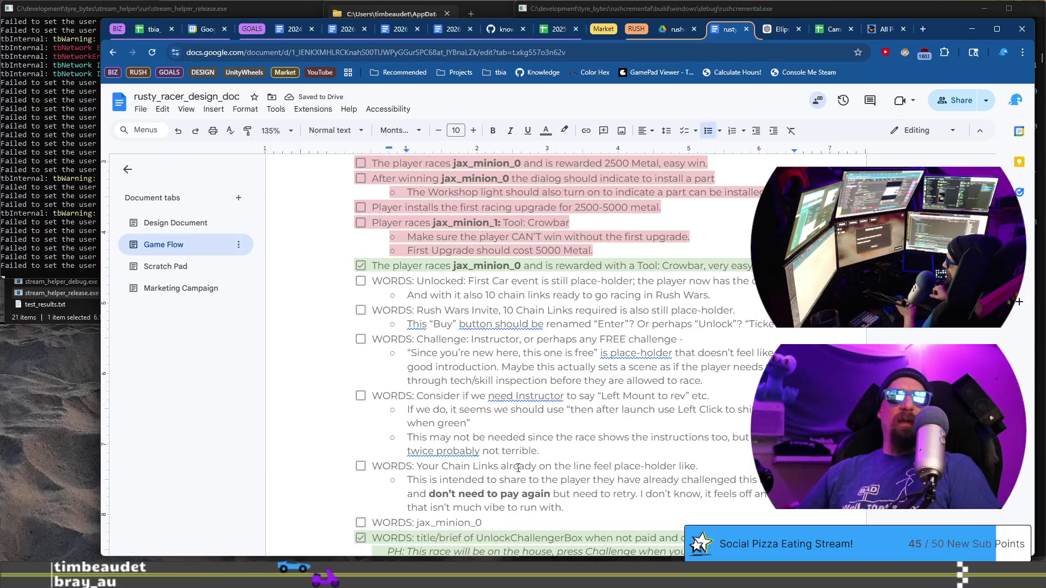
pyautogui.write(' Maybe Ch')
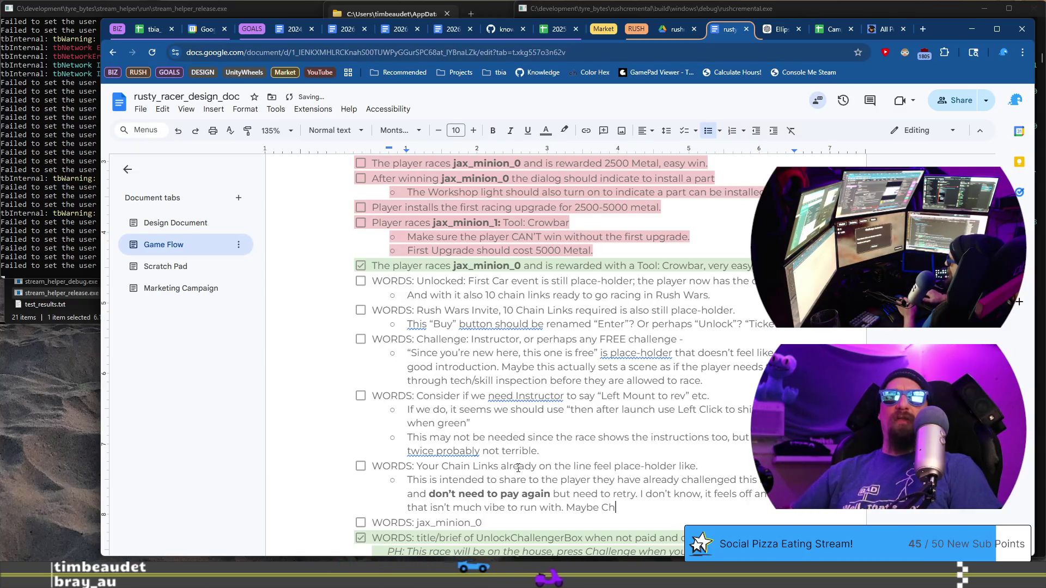
pyautogui.write('ere need')
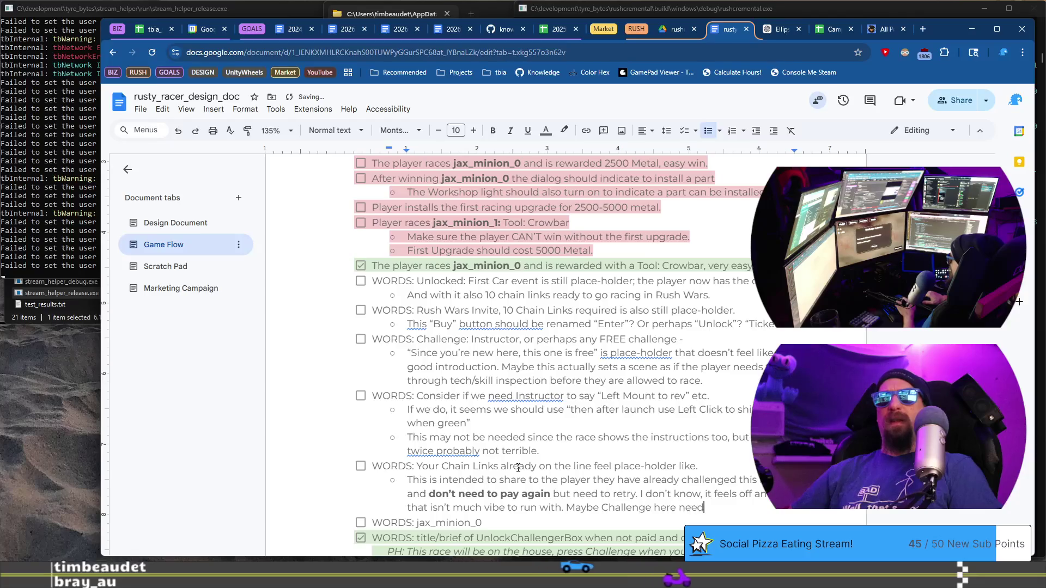
pyautogui.write('y "')
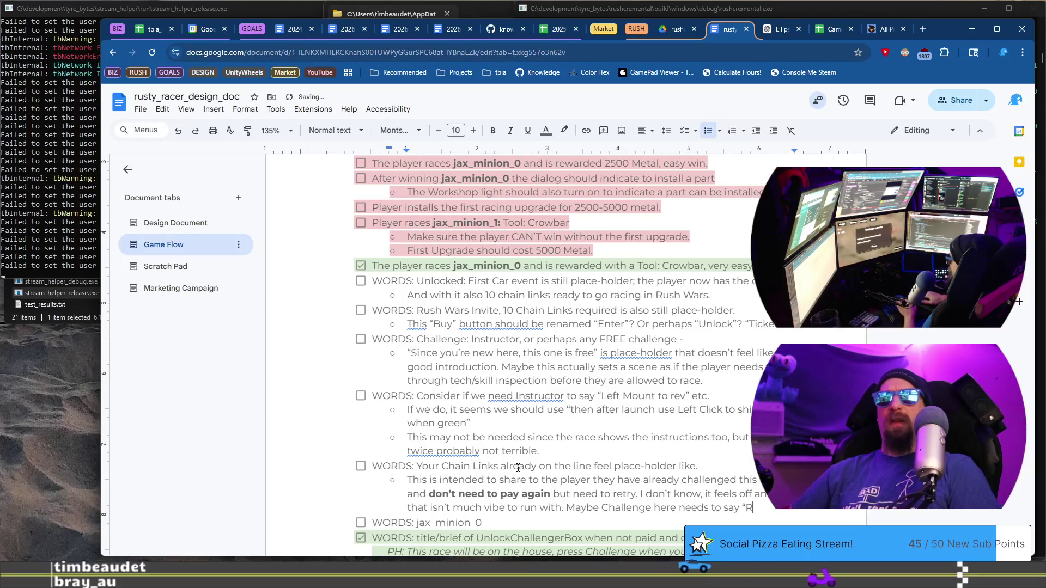
pyautogui.write('try')
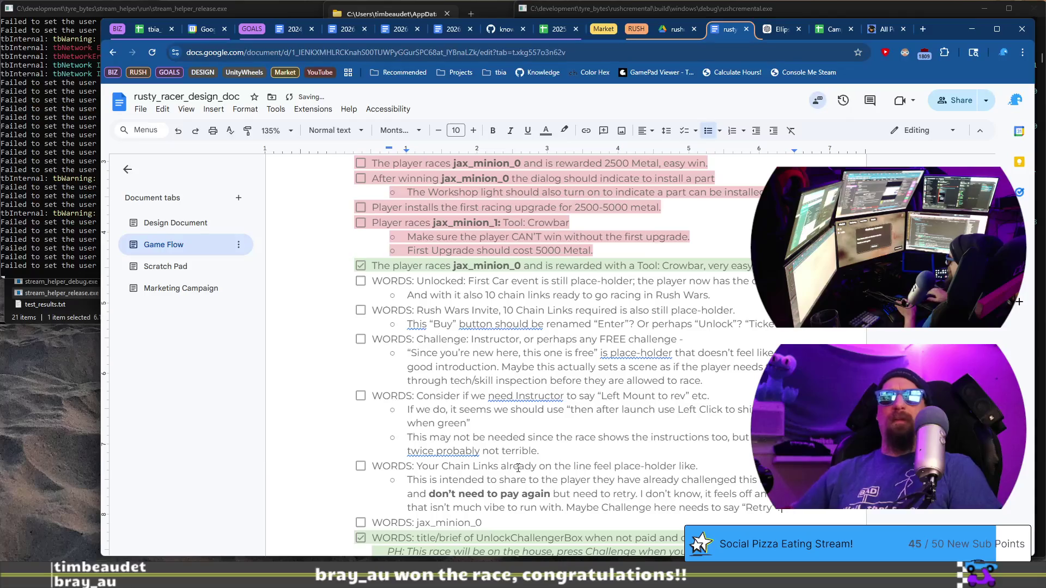
# Finish the suggestion 'Maybe Challenge button needs to say "Retry"?', leaving Challenge unquoted
pyautogui.press('Down')
pyautogui.press('Down')
pyautogui.press('Down')
pyautogui.press('End')
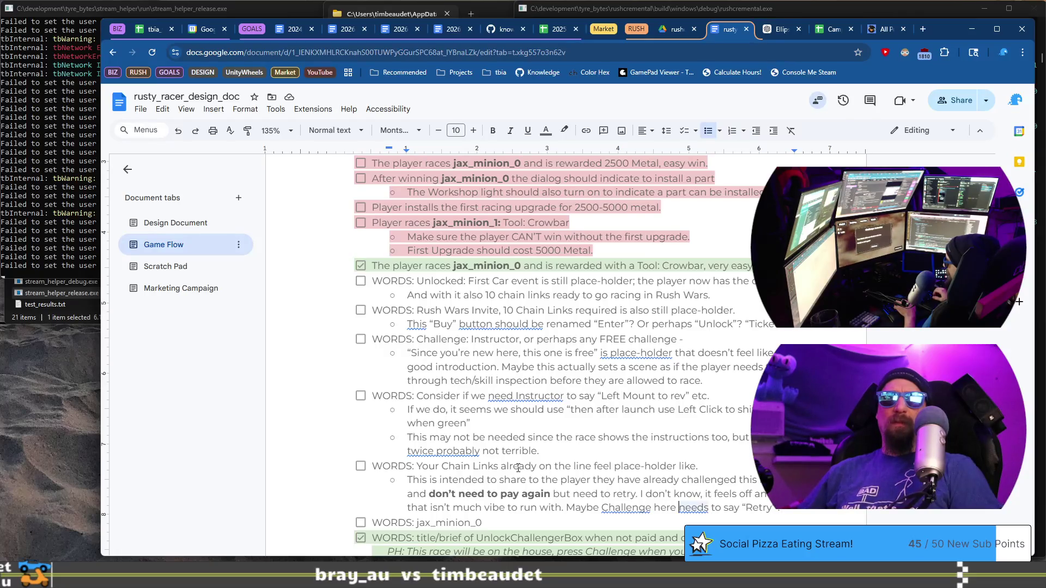
pyautogui.write('button')
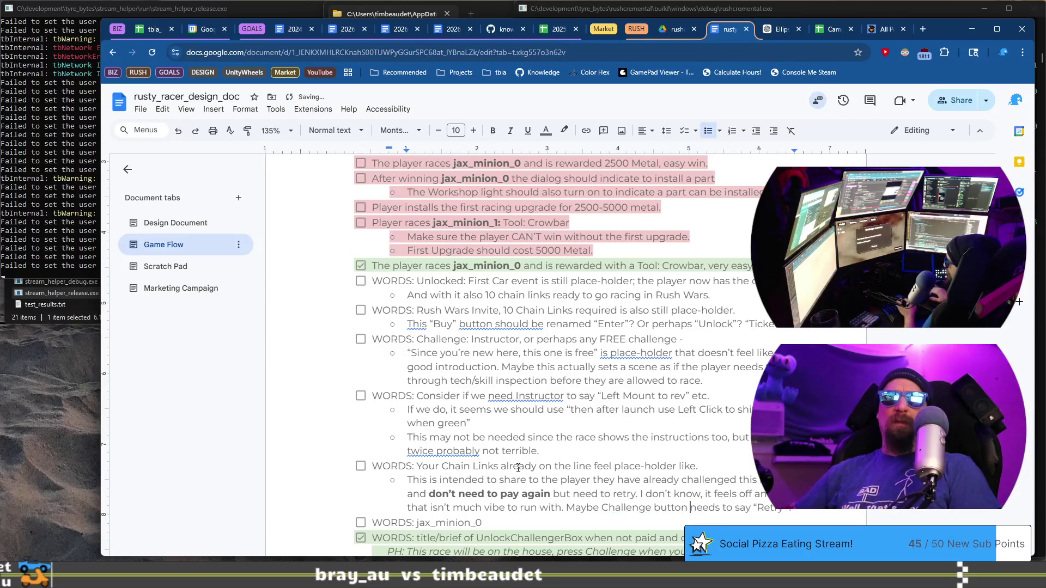
pyautogui.press('Down')
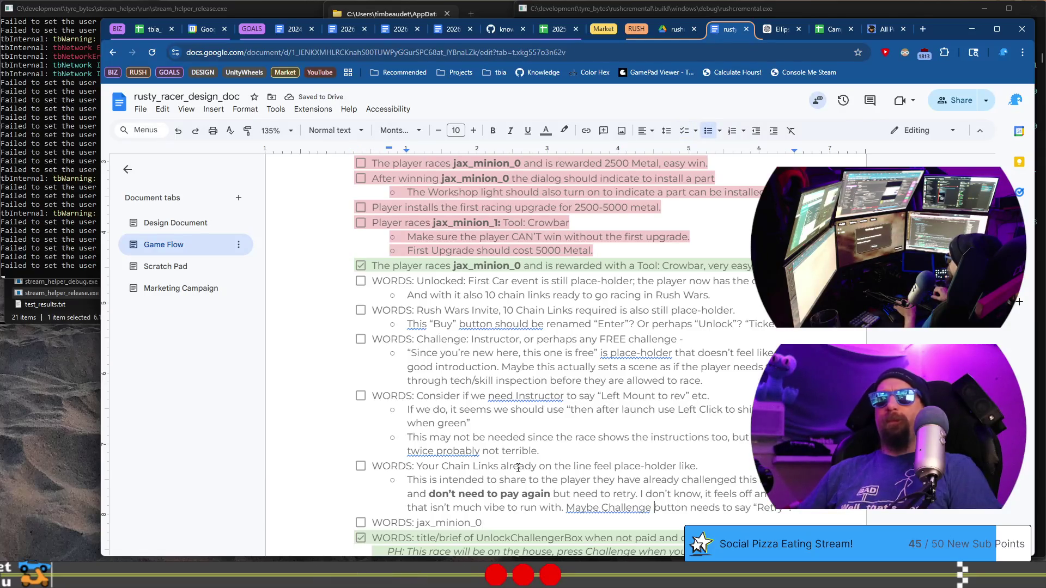
pyautogui.hotkey('ctrl', 'Left')
pyautogui.write('“')
pyautogui.hotkey('ctrl', 'Right')
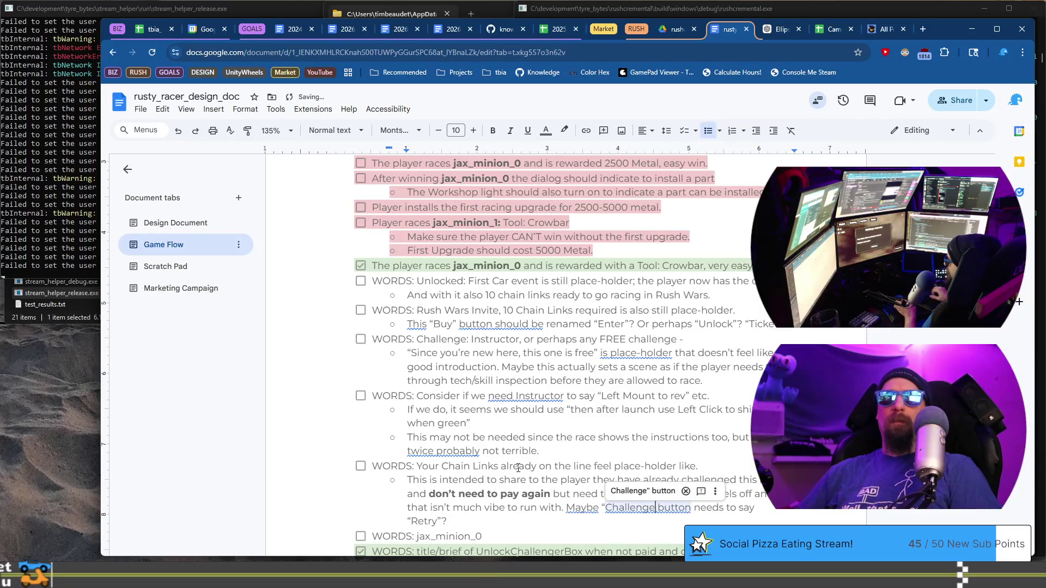
pyautogui.write('”')
pyautogui.press('End')
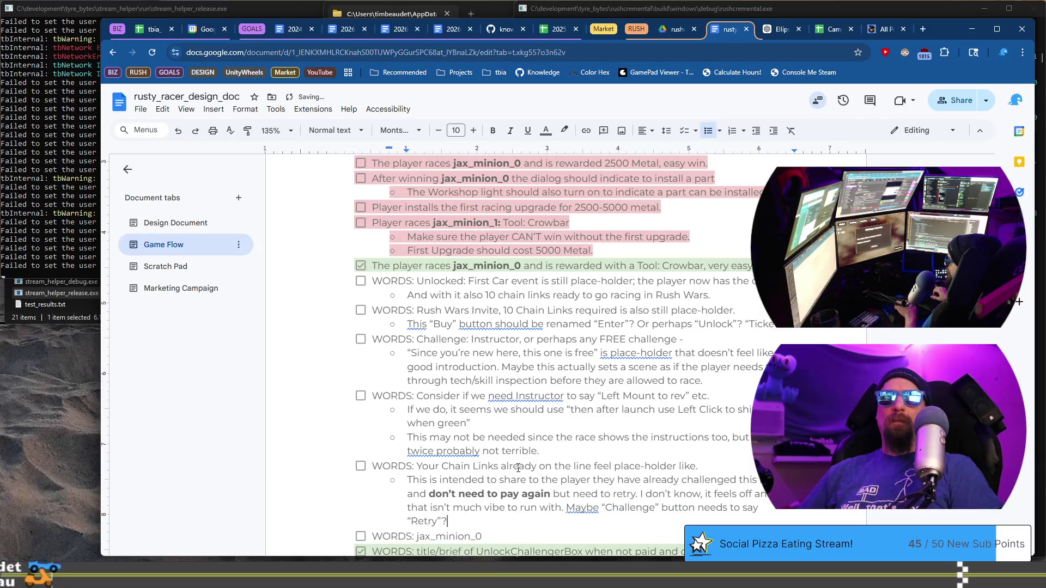
pyautogui.hotkey('ctrl', 'z')
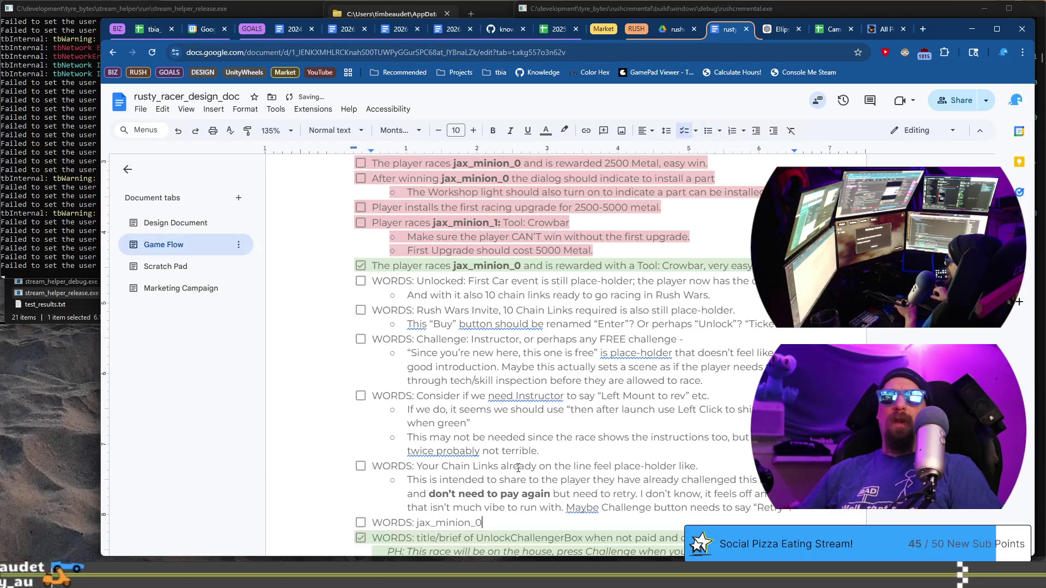
# Rematch the Instructor in Rushcremental, shift in the green and win in 19.445
pyautogui.scroll(-2, 518, 467)
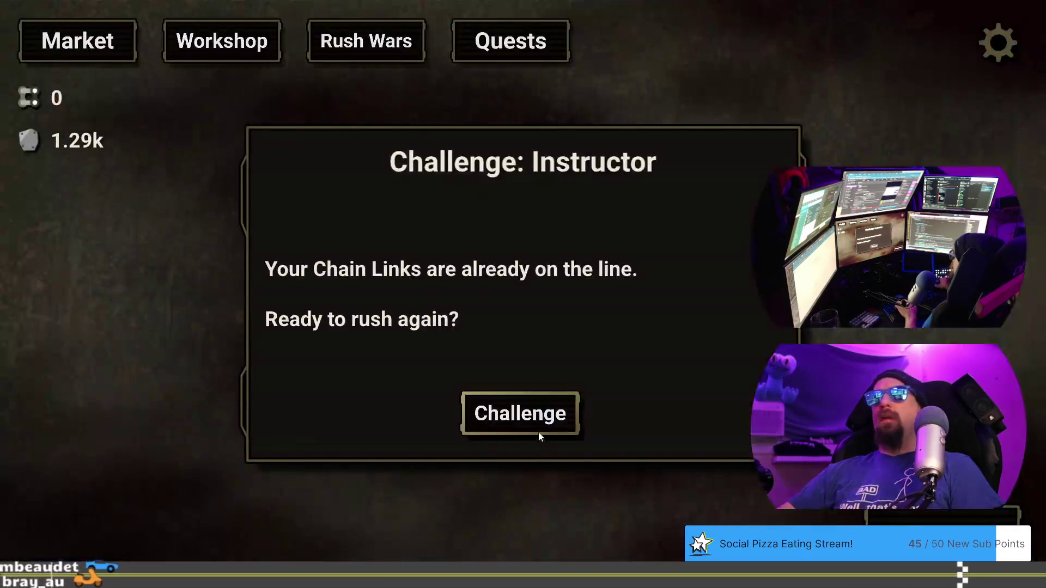
pyautogui.click(542, 423)
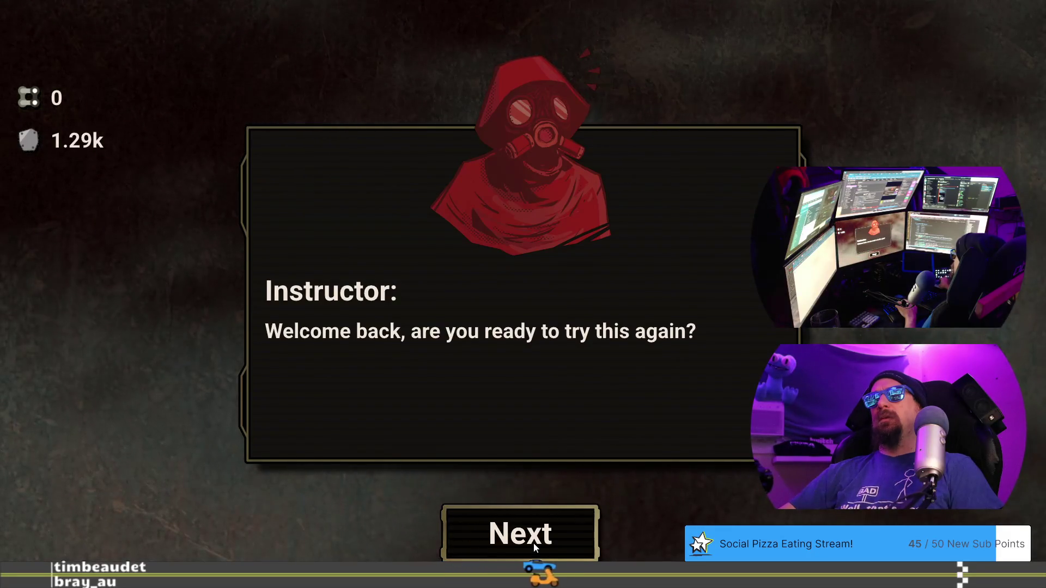
pyautogui.click(534, 543)
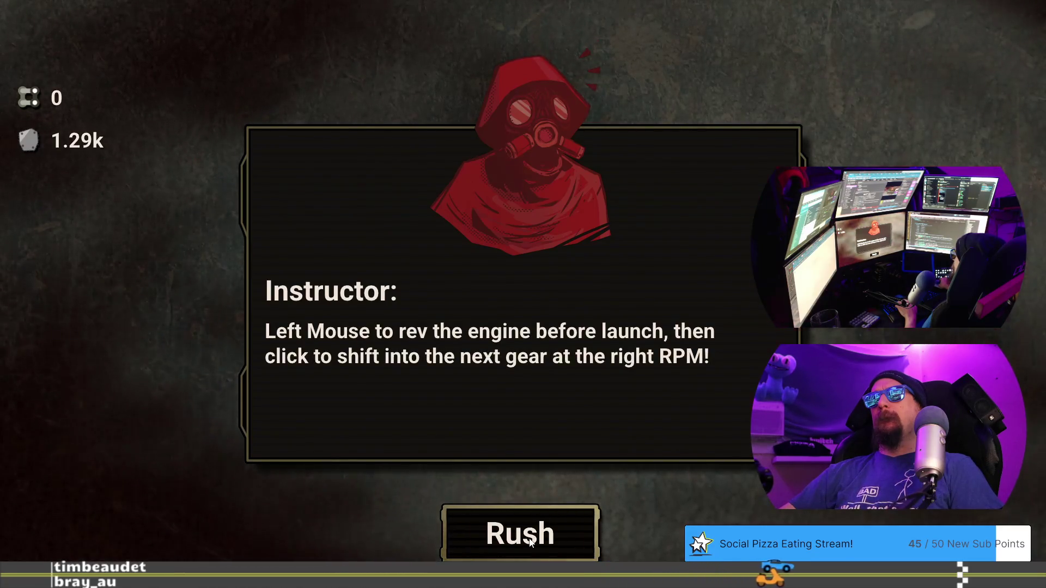
pyautogui.click(530, 539)
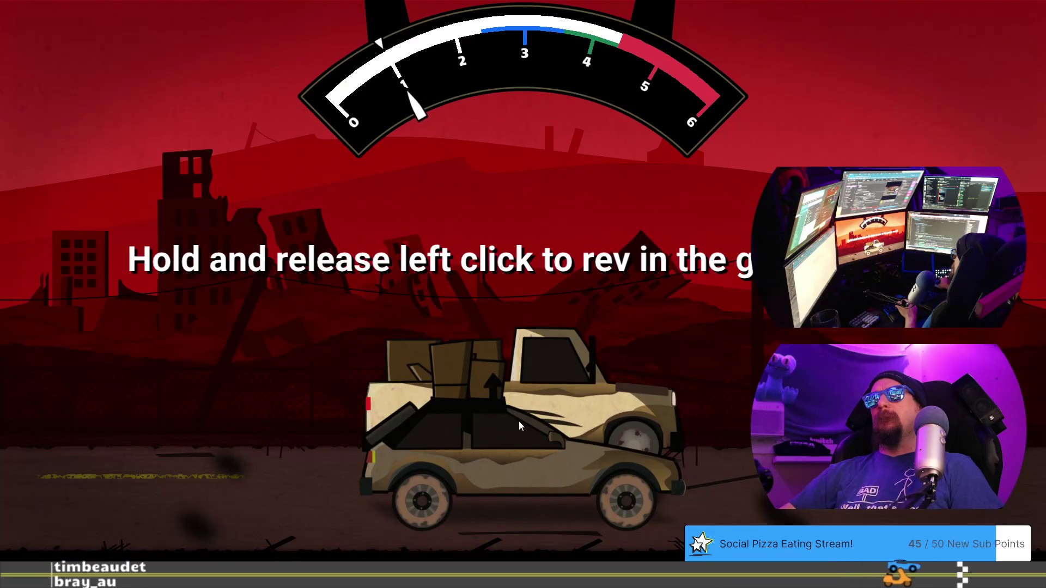
pyautogui.moveTo(519, 420); pyautogui.dragTo(516, 419)
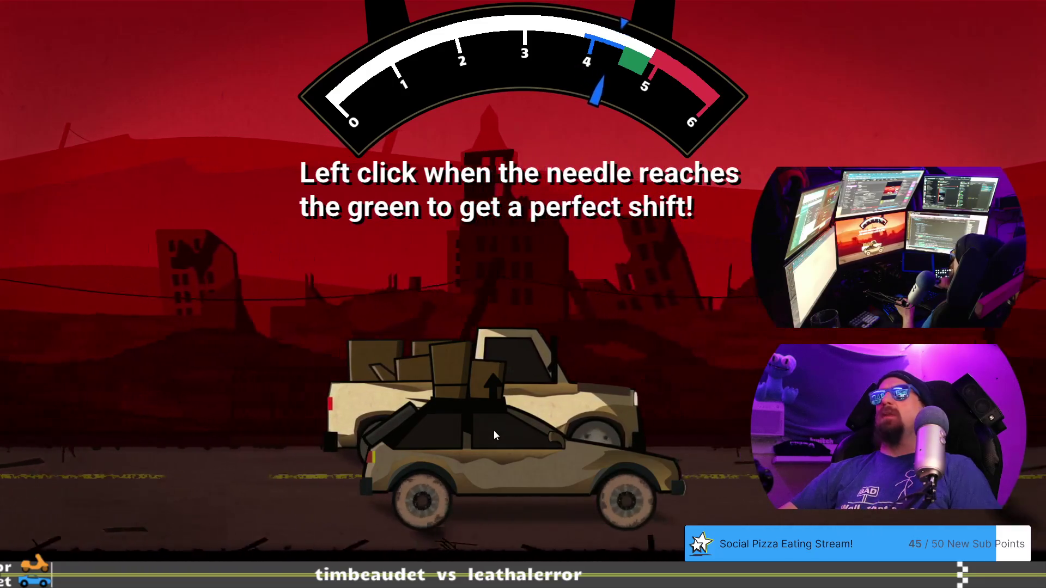
pyautogui.click(494, 432)
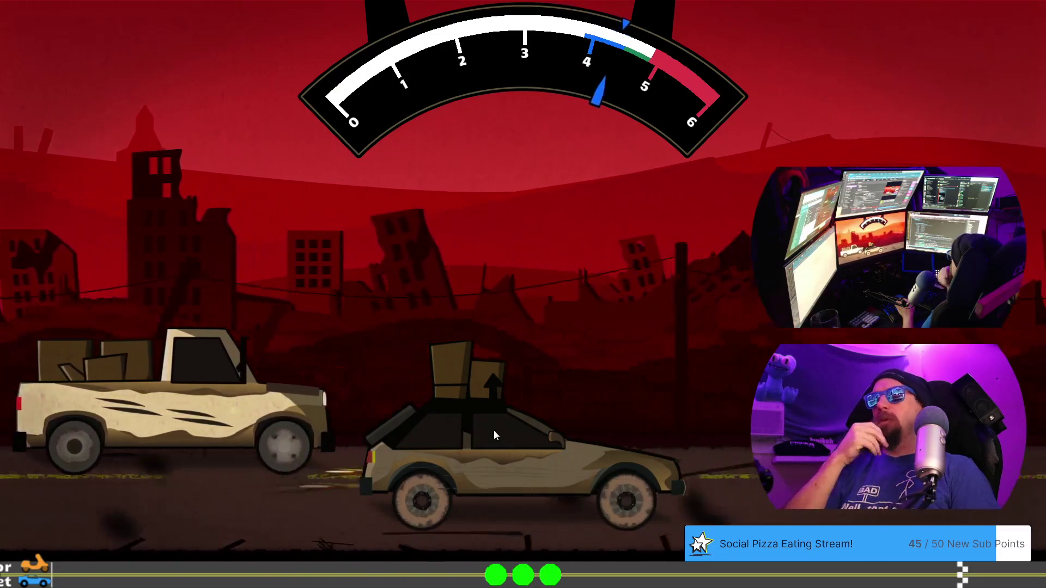
pyautogui.click(494, 430)
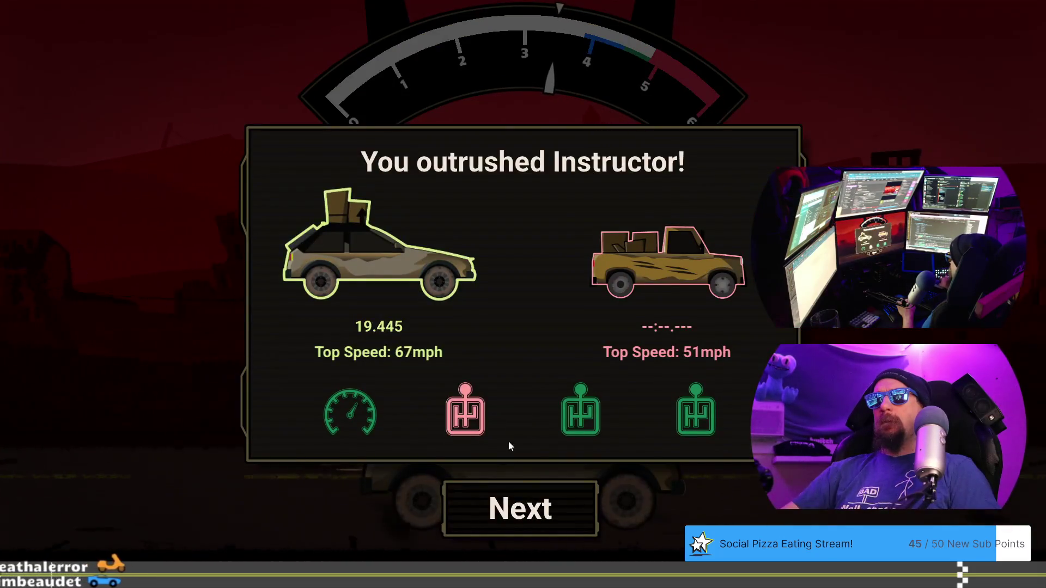
pyautogui.click(541, 522)
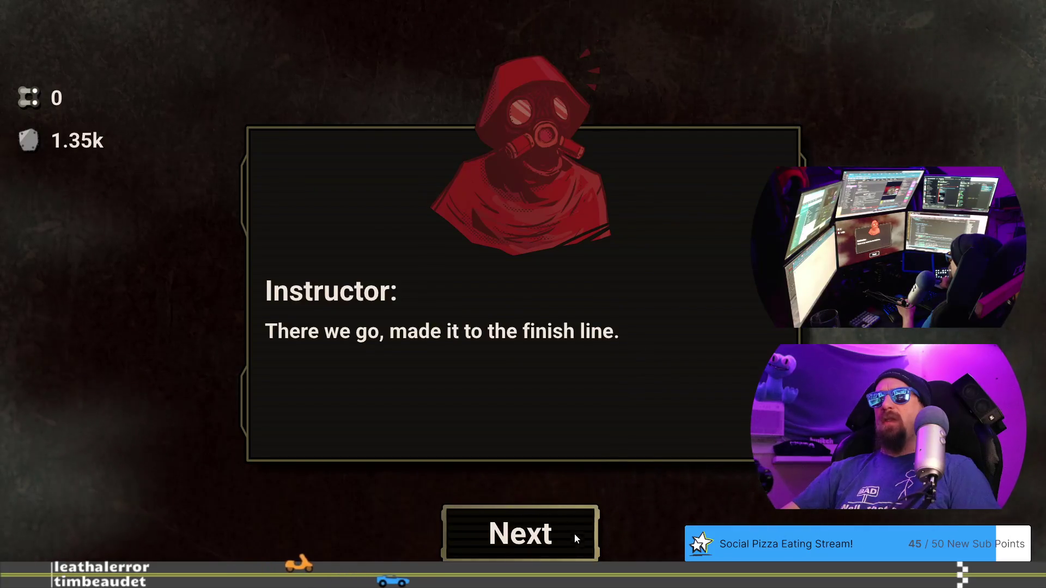
pyautogui.click(567, 520)
pyautogui.write('WORDS: jax_minion_0:')
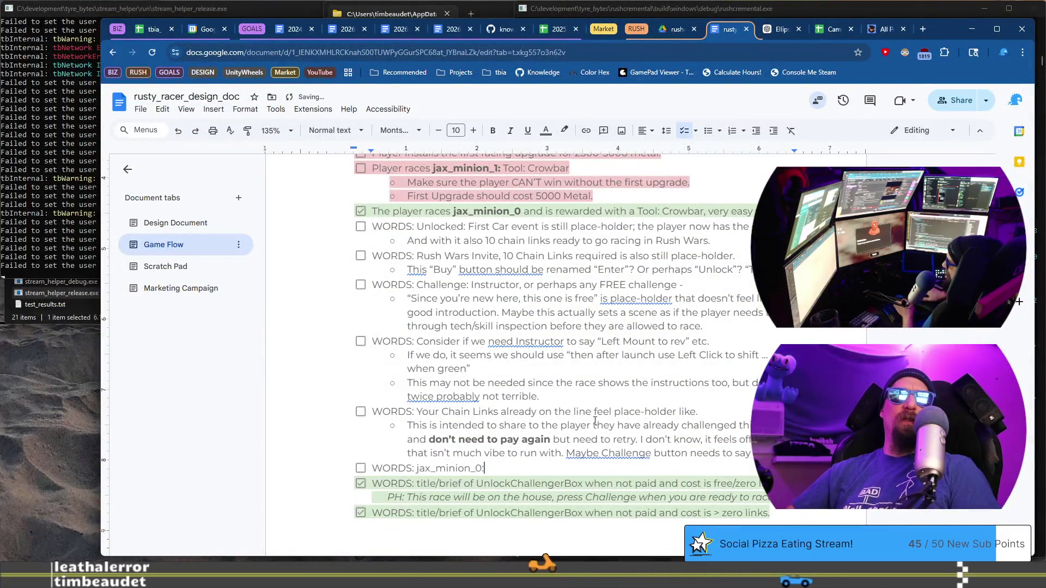
# Extend the jax_minion_0 line with 'on win, "you…"', bold 'you', and add 'or perhaps "we"'
pyautogui.write('on win, "')
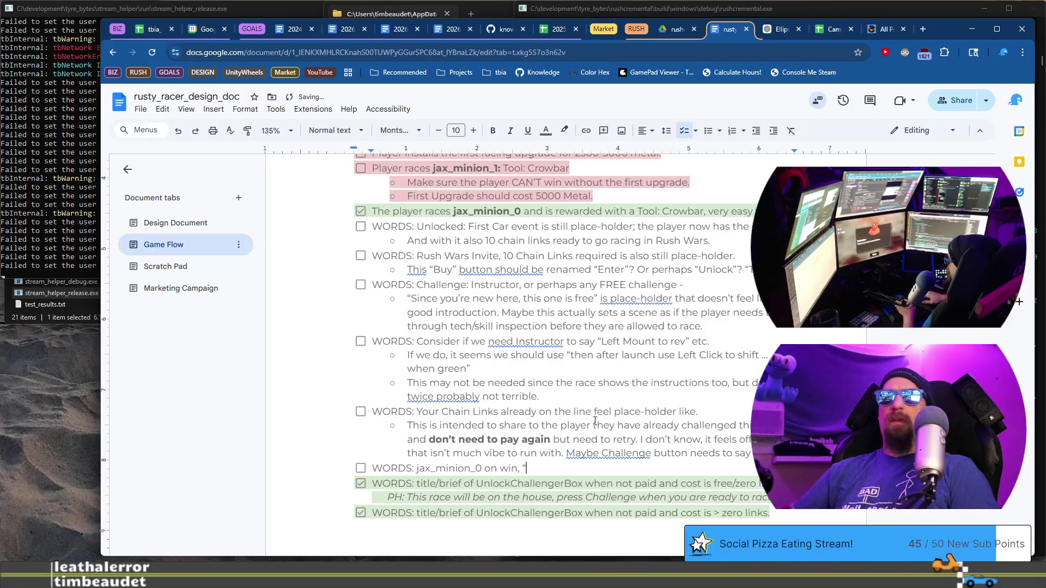
pyautogui.write('you made it ..')
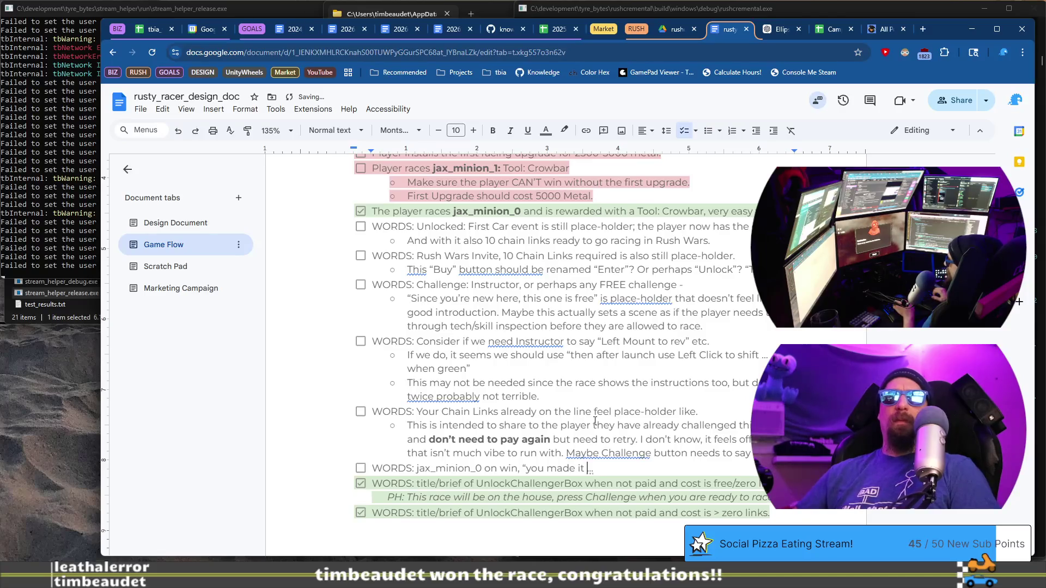
pyautogui.hotkey('ctrl', 'Left')
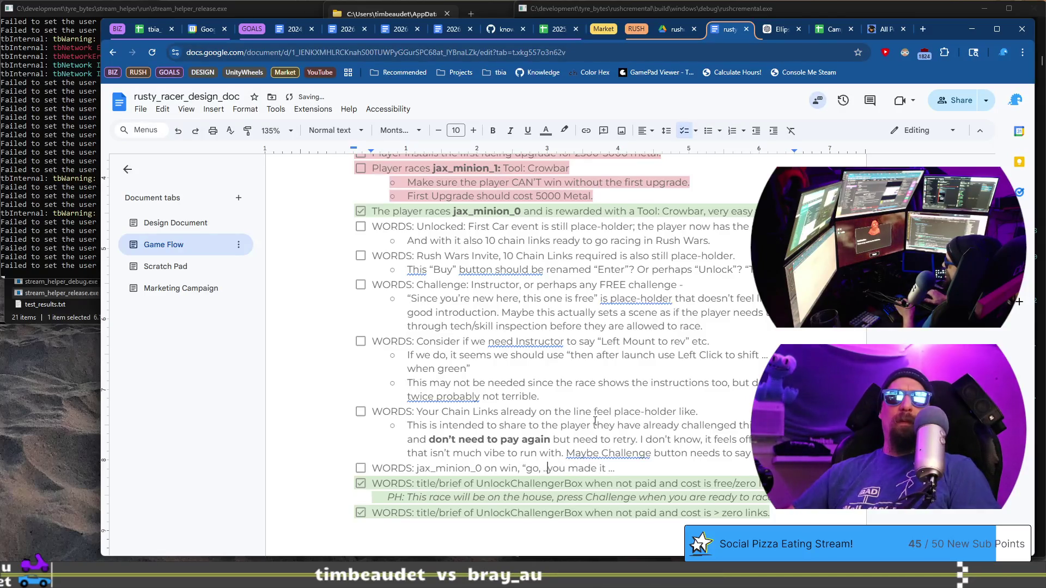
pyautogui.hotkey('ctrl', 'b')
pyautogui.press('End')
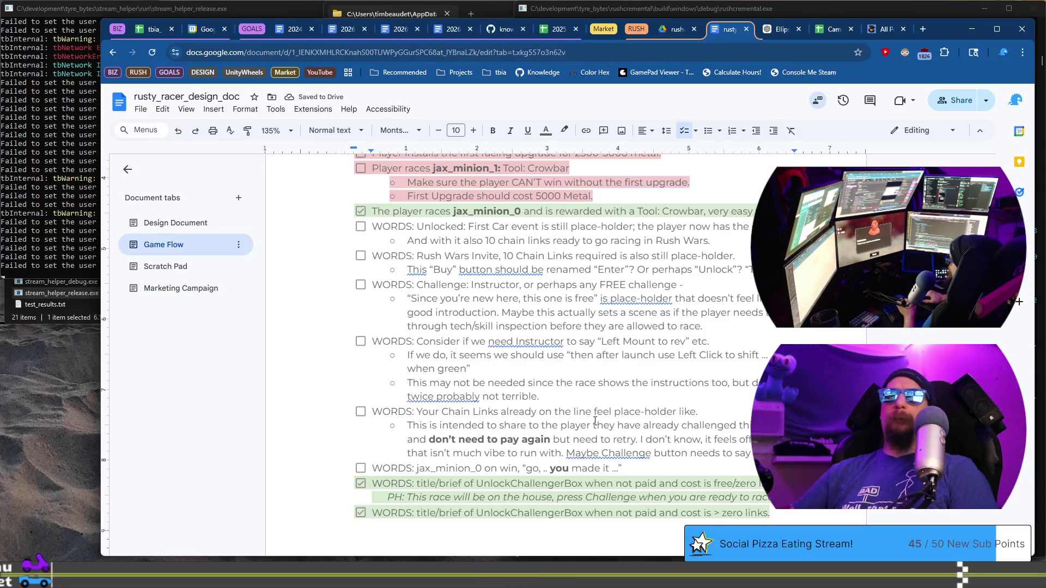
pyautogui.write('or perhaps ')
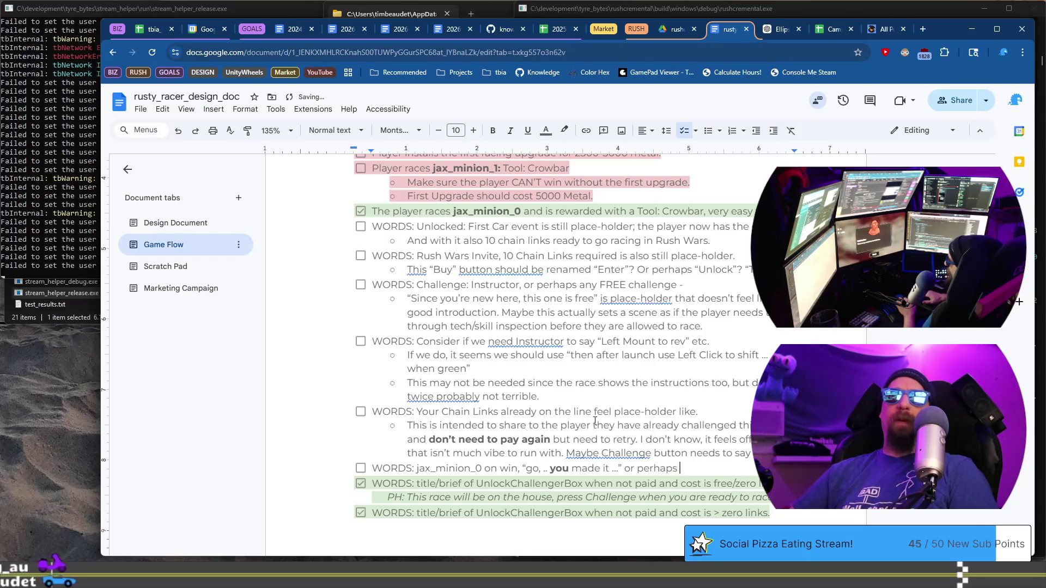
pyautogui.write('"we"')
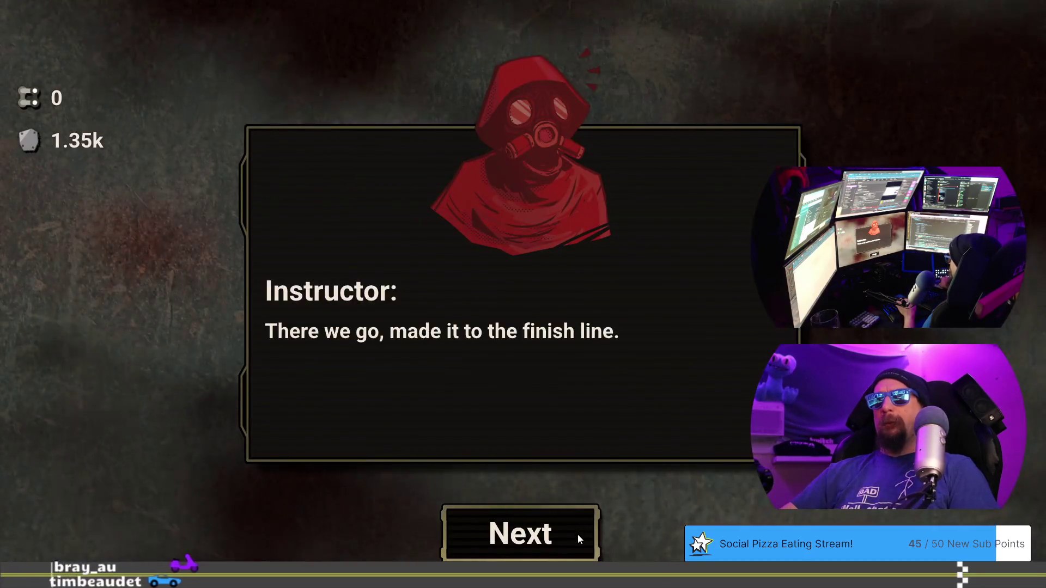
# Copy the jax_minion_0 on win line and paste a duplicate directly below it
pyautogui.click(577, 533)
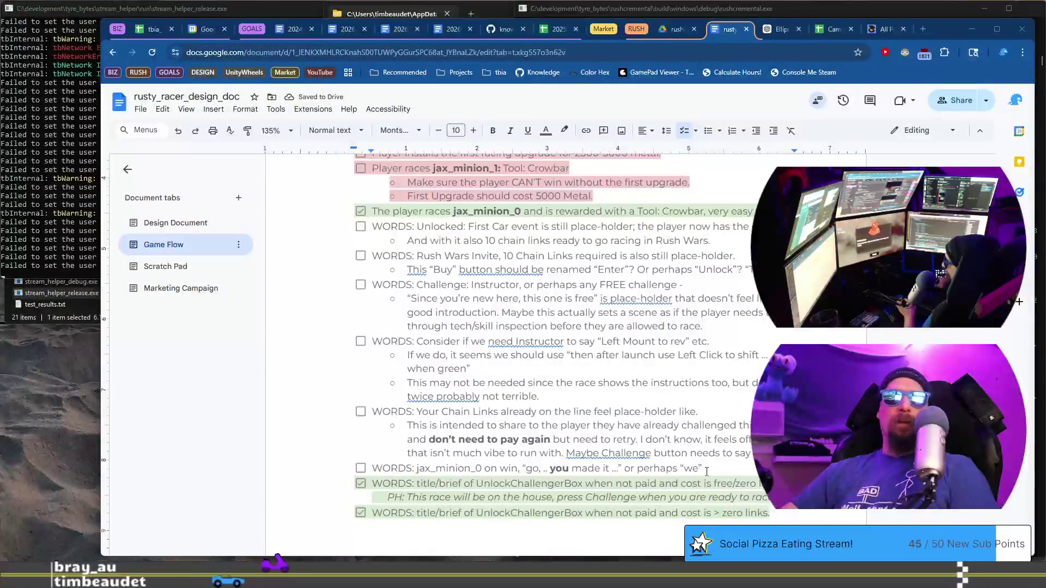
pyautogui.hotkey('shift', 'Home')
pyautogui.hotkey('ctrl', 'c')
pyautogui.press('End')
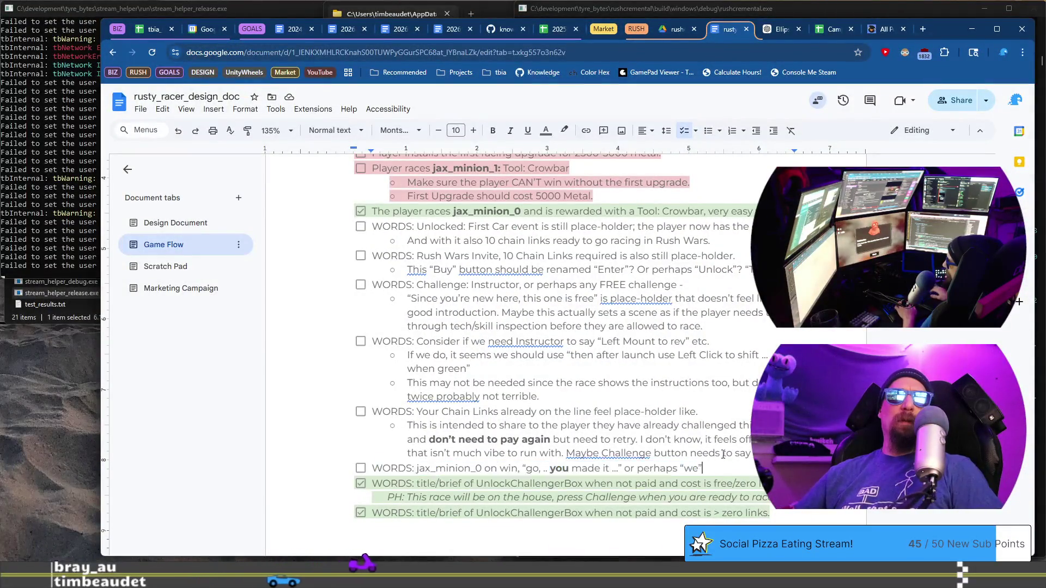
pyautogui.press('Return')
pyautogui.hotkey('ctrl', 'v')
pyautogui.press('Home')
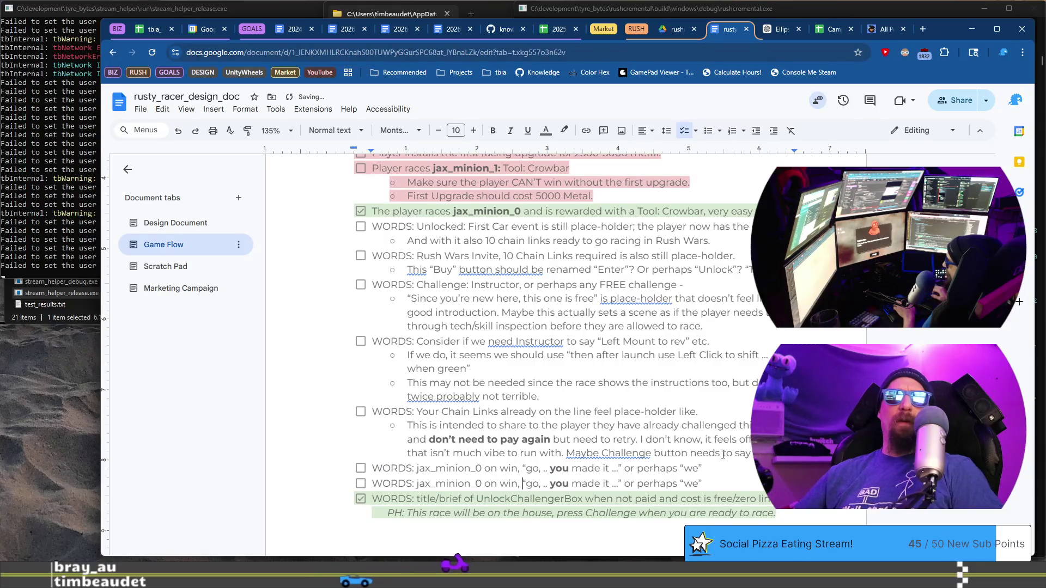
# Rewrite the duplicate as 'I miss "random tool" comment, love "better than bare hands"'
pyautogui.hotkey('shift', 'End')
pyautogui.write('I miss the')
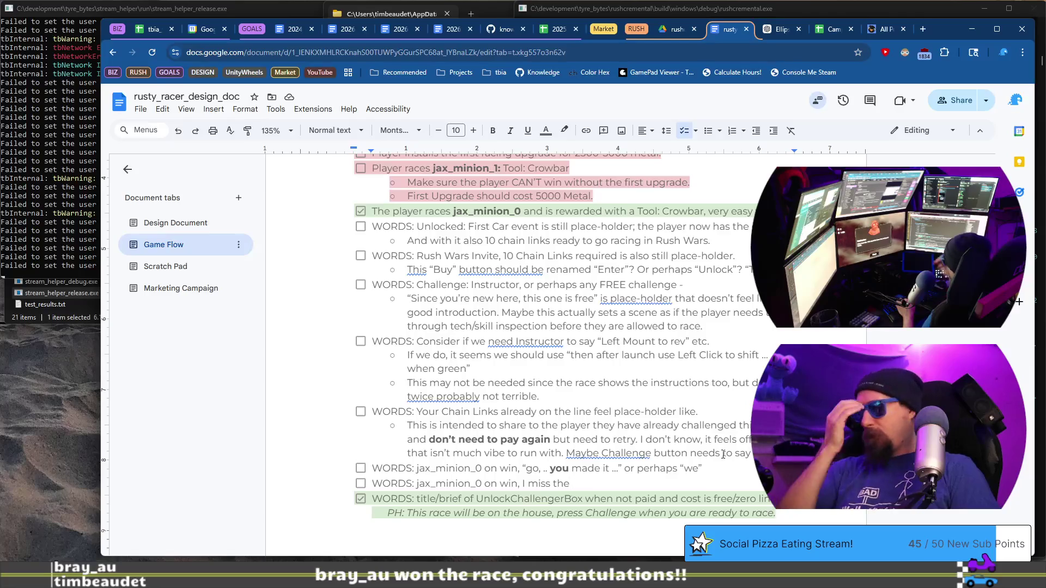
pyautogui.write(' r')
pyautogui.write('andom tool comment')
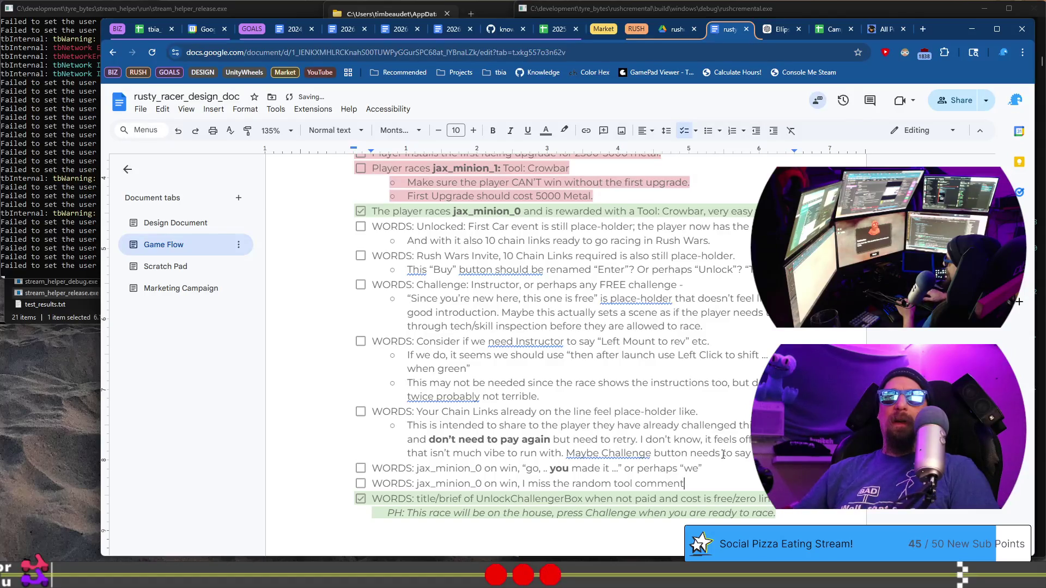
pyautogui.write(', lov')
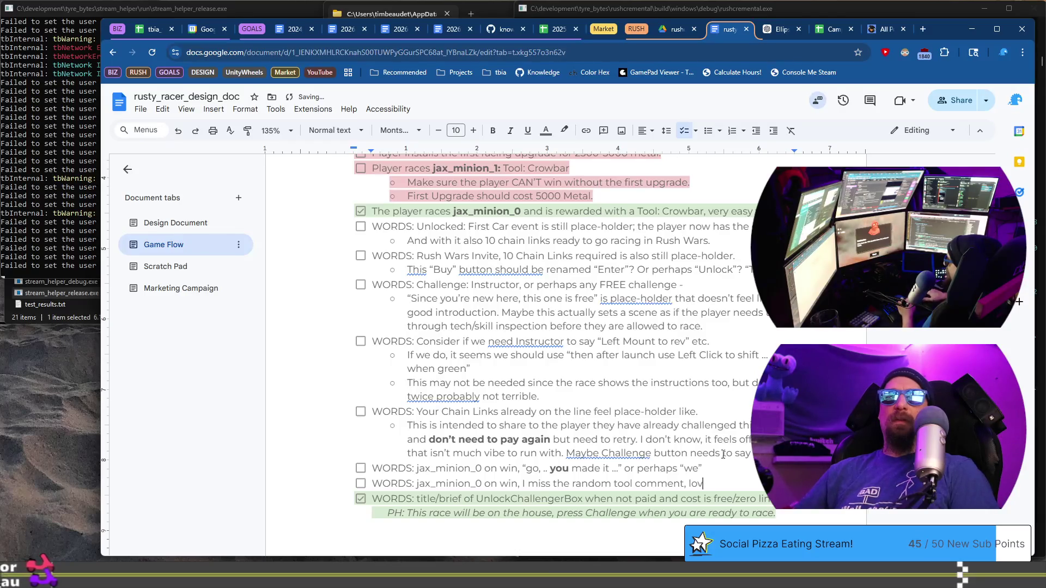
pyautogui.write('e “better ')
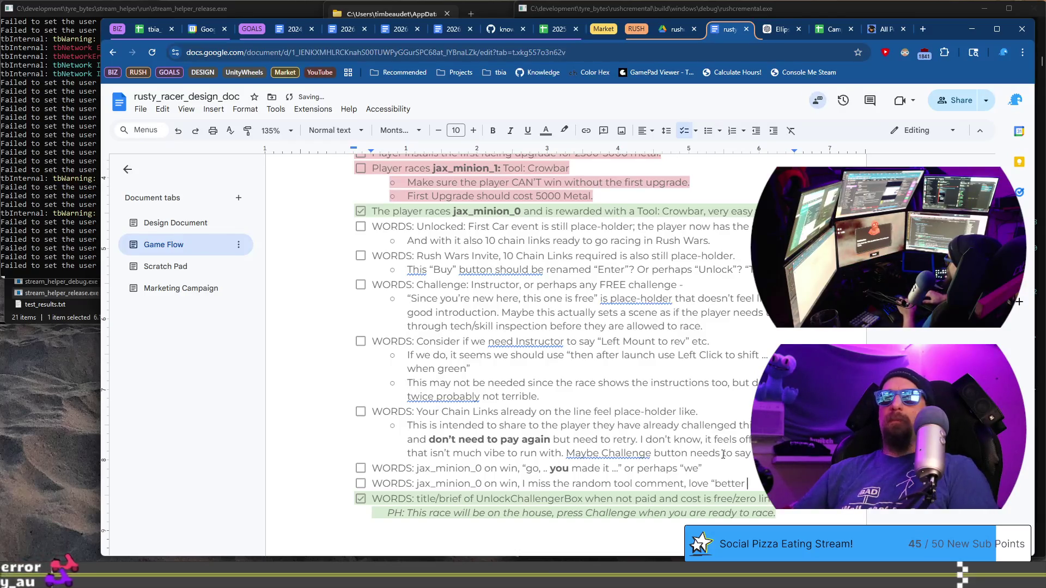
pyautogui.write('than bare hands”')
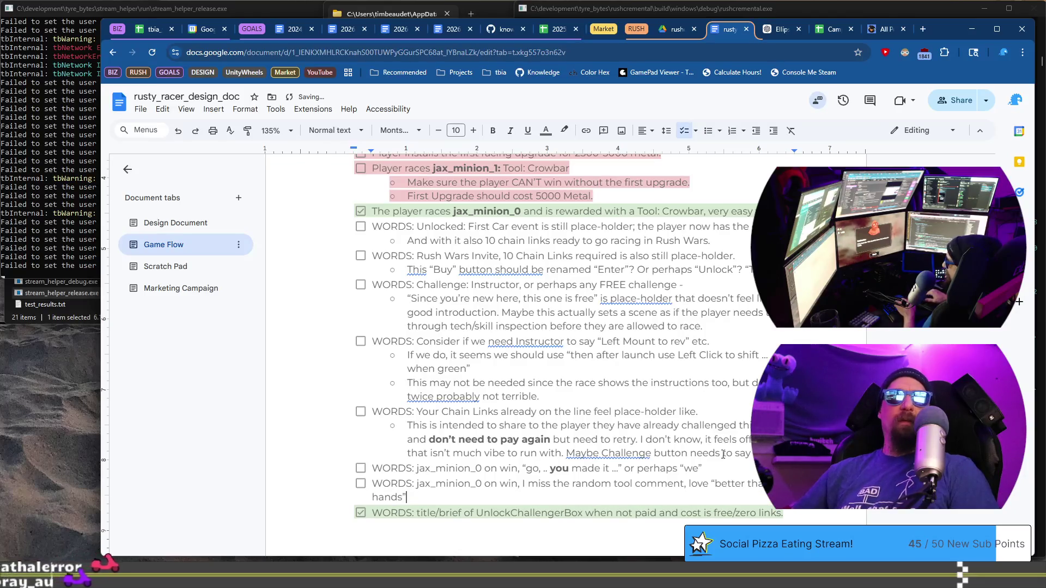
pyautogui.hotkey('ctrl', 'Left')
pyautogui.hotkey('ctrl', 'Left')
pyautogui.hotkey('ctrl', 'Left')
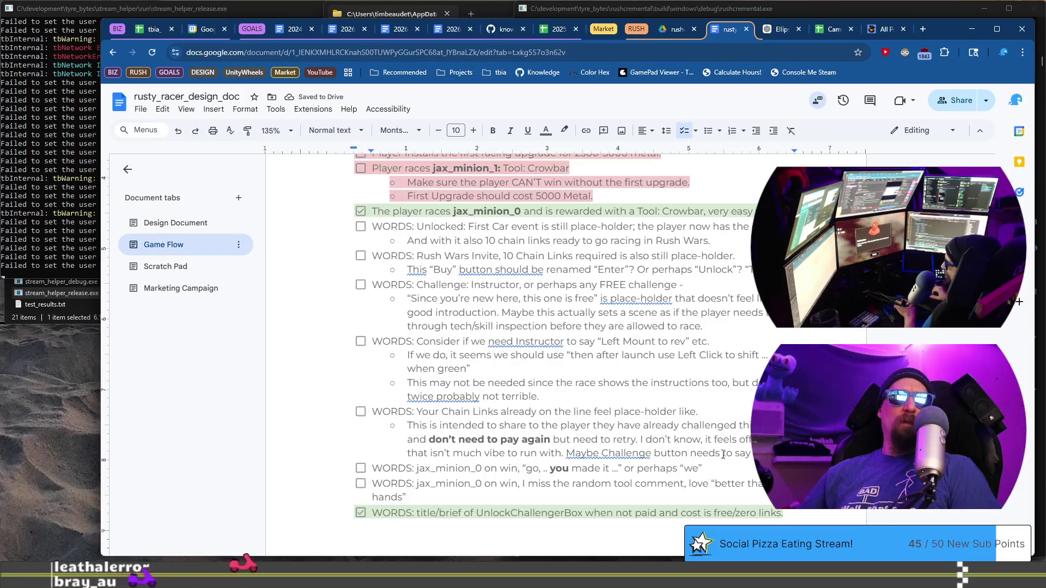
pyautogui.hotkey('ctrl', 'Right')
pyautogui.hotkey('ctrl', 'Right')
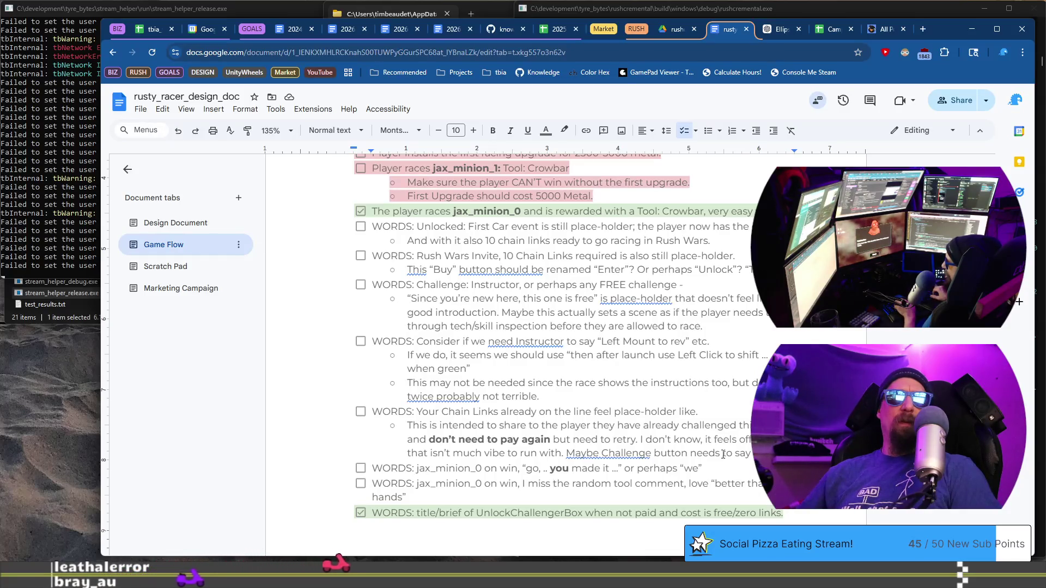
pyautogui.hotkey('ctrl', 'z')
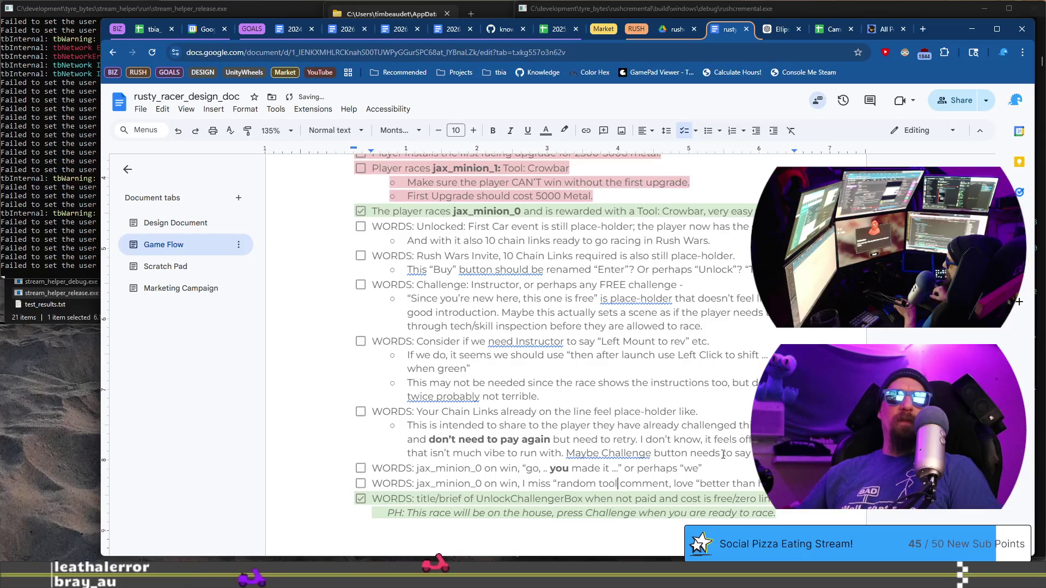
pyautogui.hotkey('ctrl', 'z')
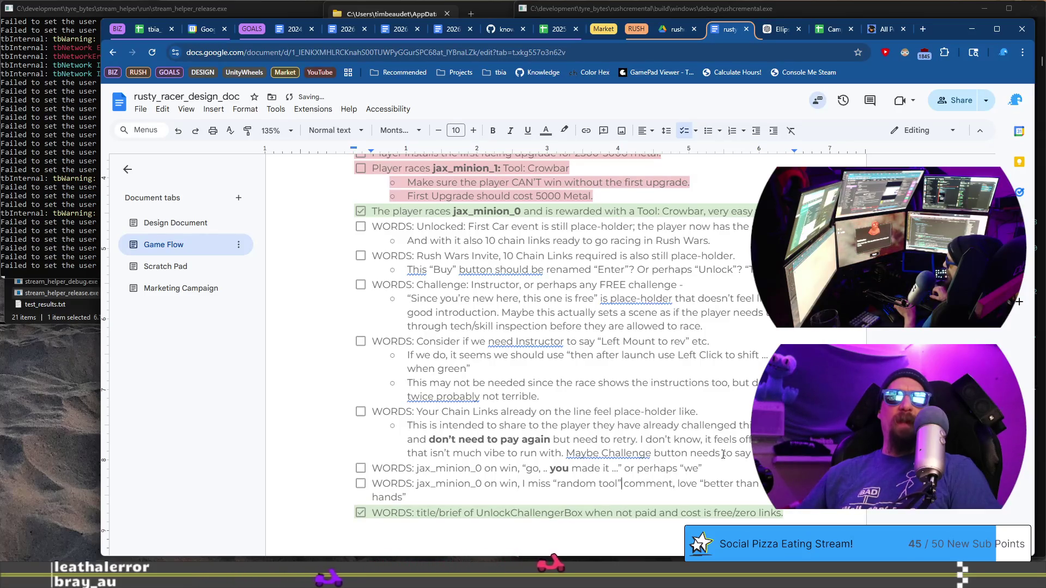
pyautogui.hotkey('ctrl', 'shift', 'Left')
pyautogui.hotkey('ctrl', 'shift', 'Left')
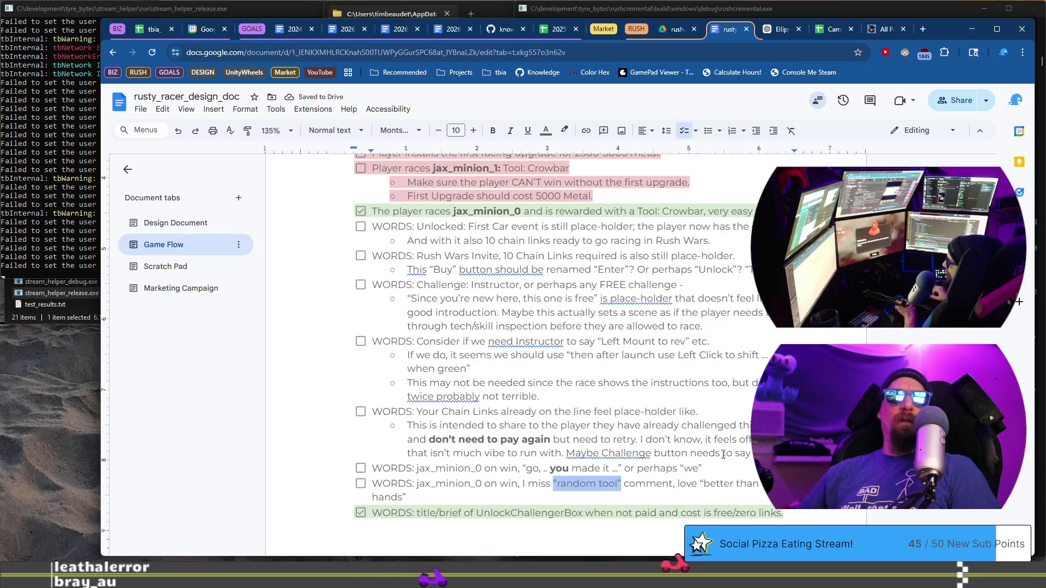
pyautogui.hotkey('shift', 'Left')
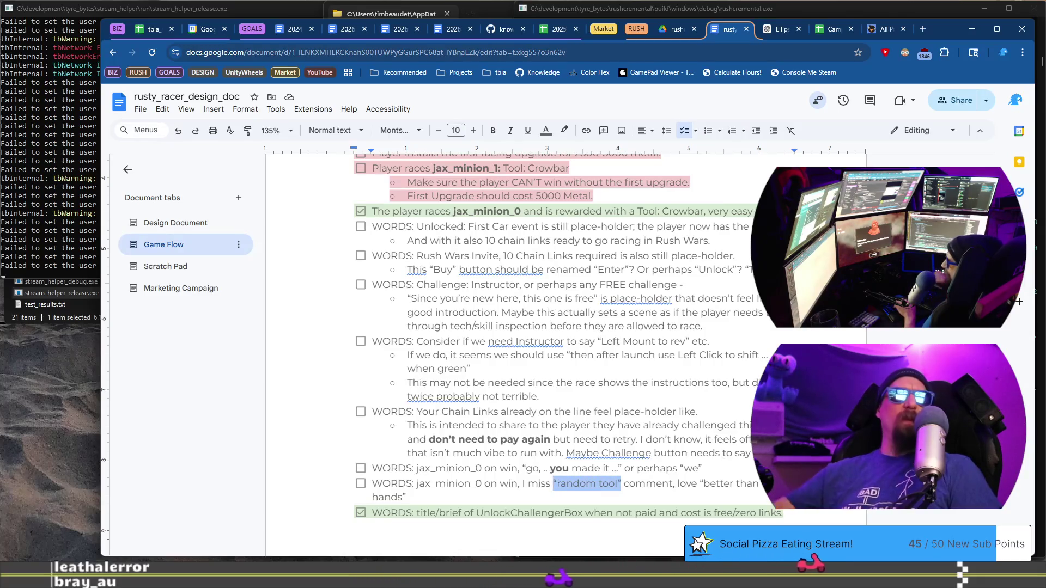
pyautogui.hotkey('ctrl', 'y')
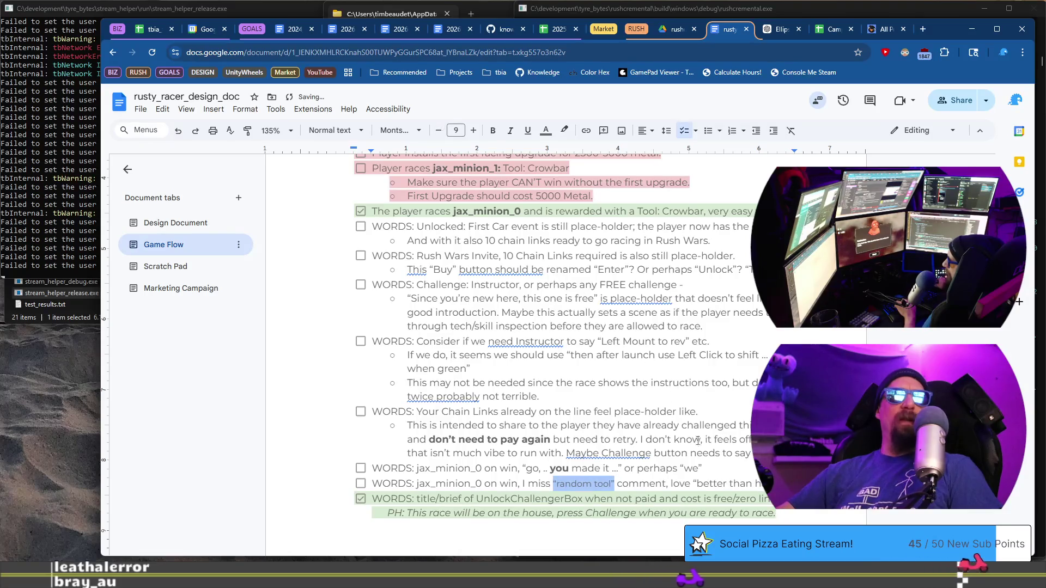
pyautogui.click(696, 484)
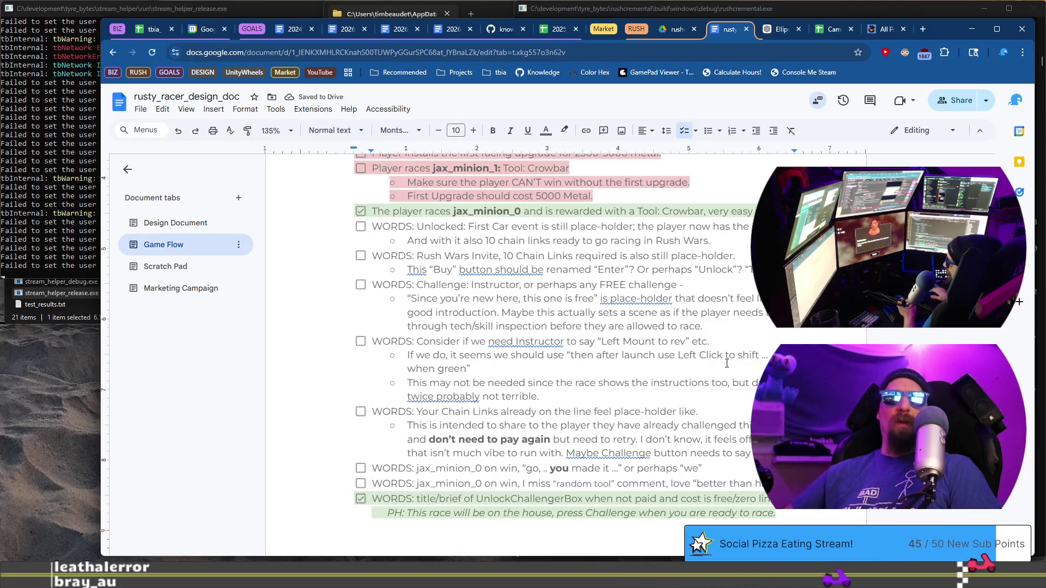
# Add a sub-note: instructor says 'good job, you deserve an award, trophy or something… lets see…'
pyautogui.hotkey('ctrl', 'z')
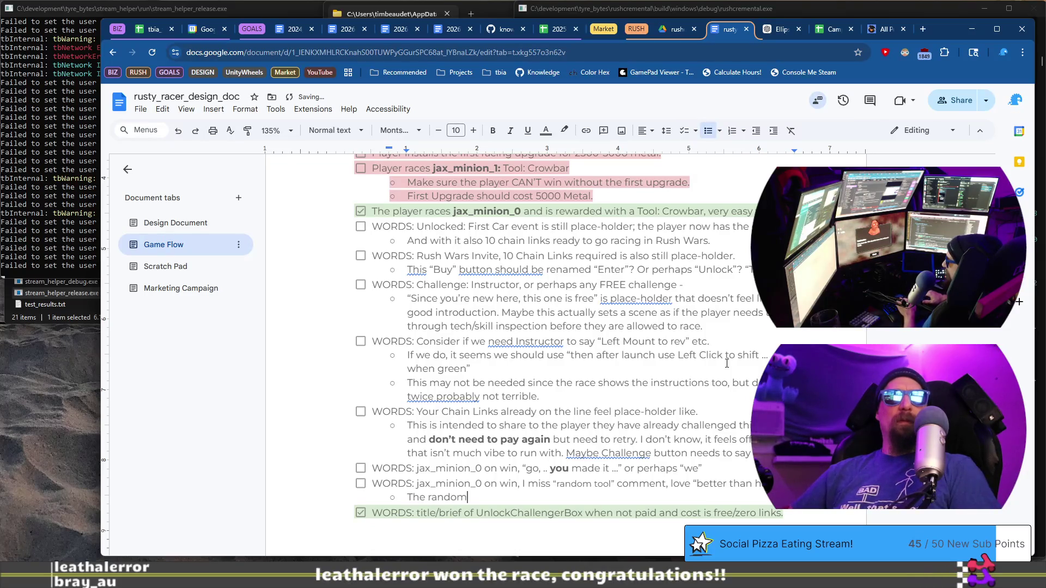
pyautogui.write('The random tool par')
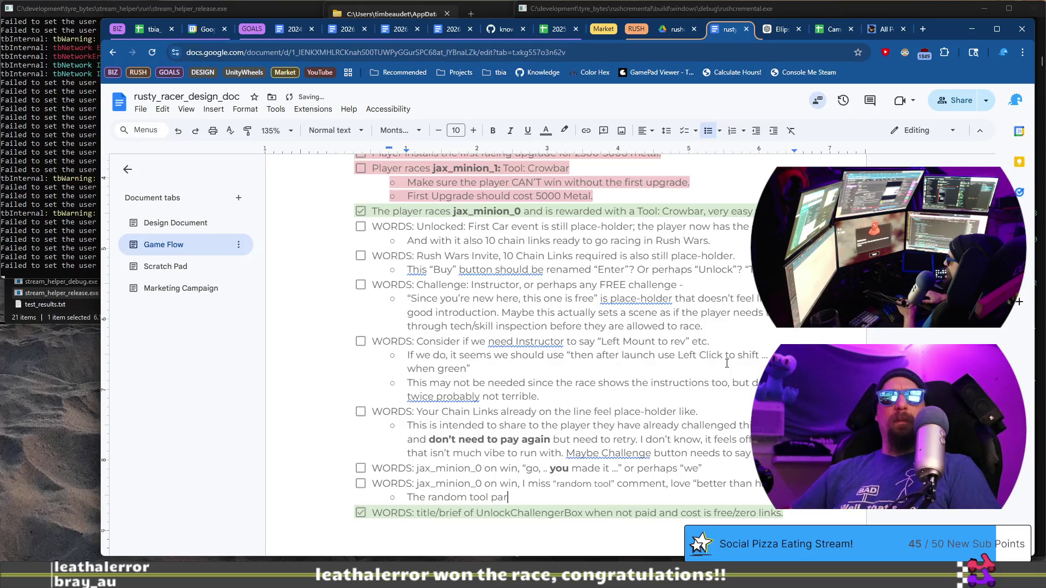
pyautogui.write('t could be acted out better t')
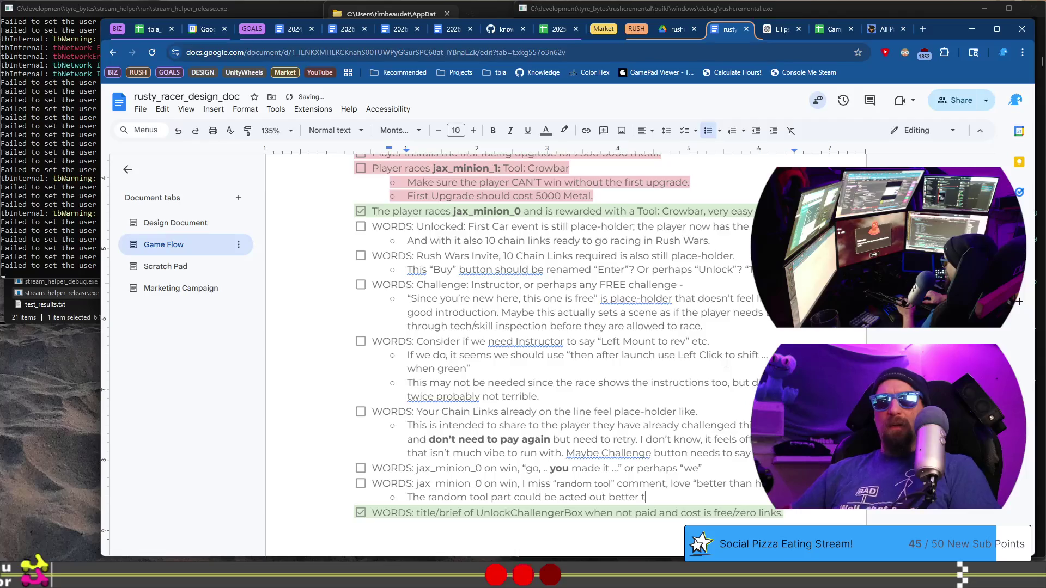
pyautogui.write('rior, ')
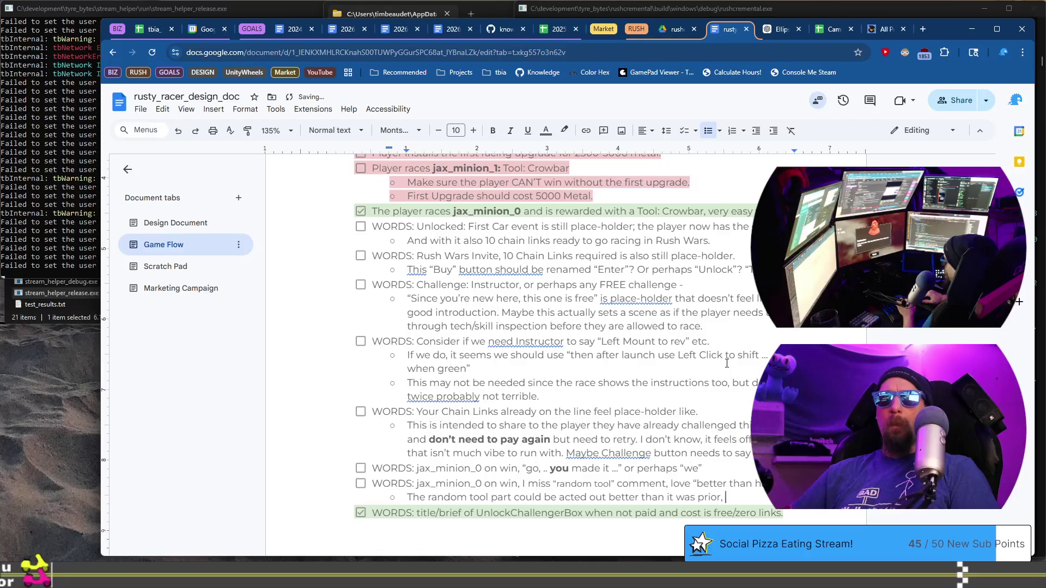
pyautogui.write('like have')
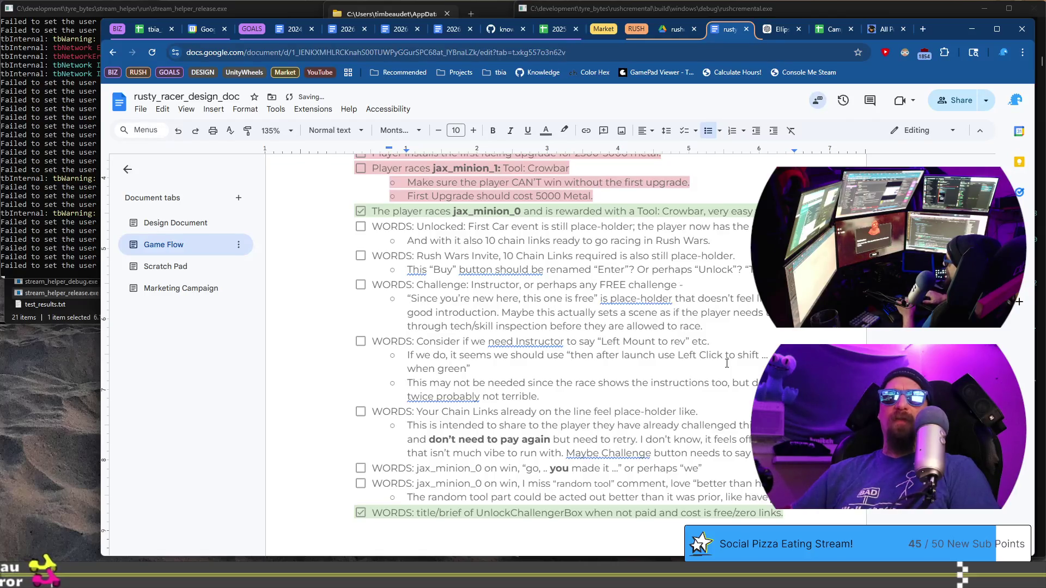
pyautogui.write(' instructor ')
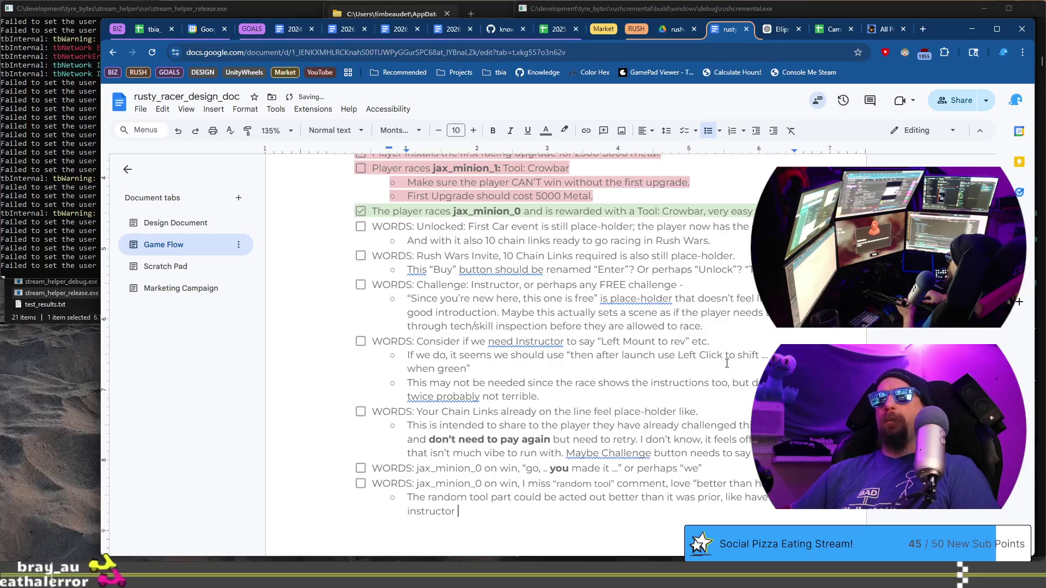
pyautogui.write('be saying go')
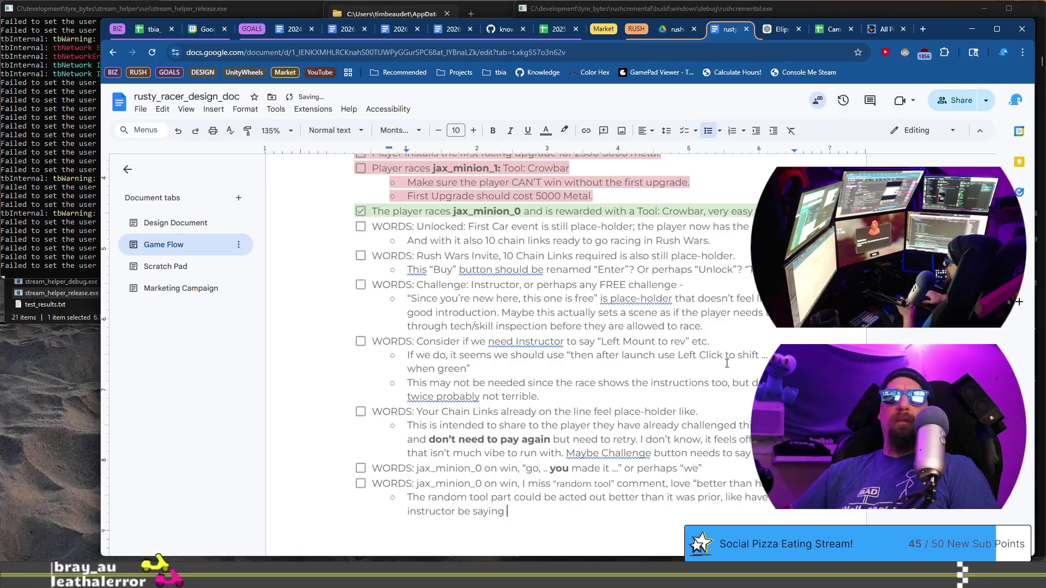
pyautogui.write('od job,')
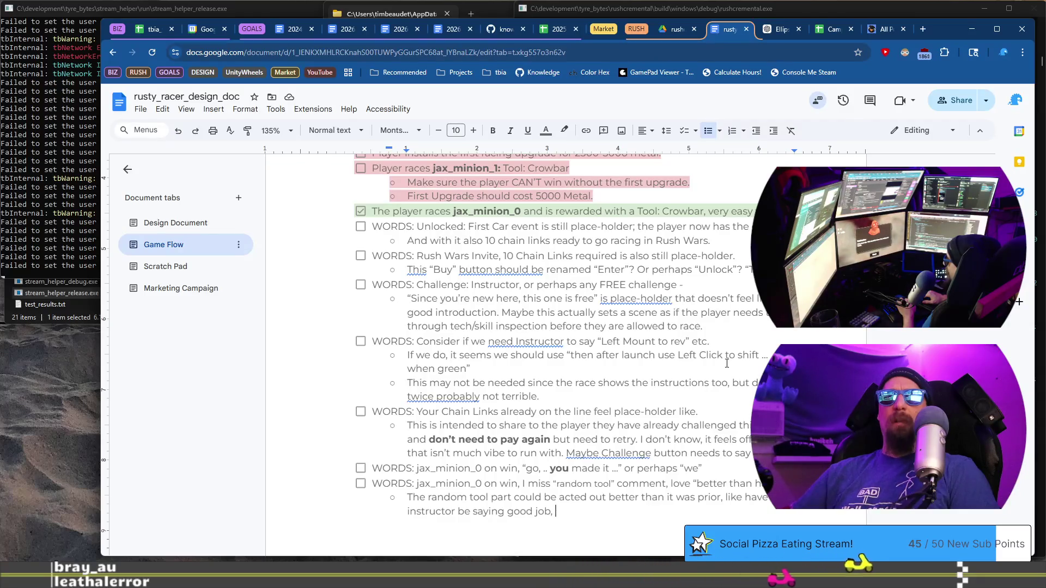
pyautogui.write('you d')
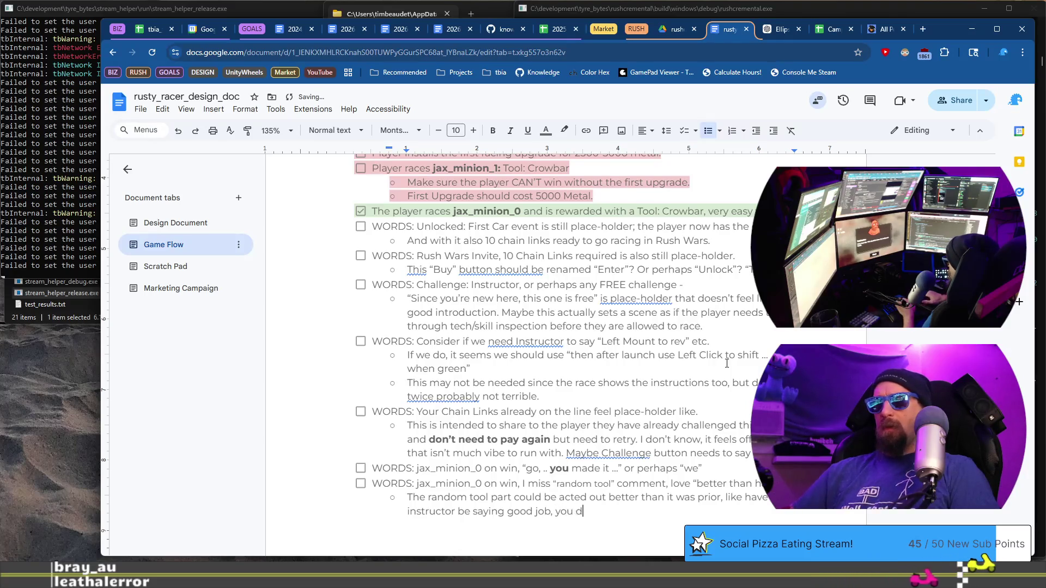
pyautogui.write('eserve an ')
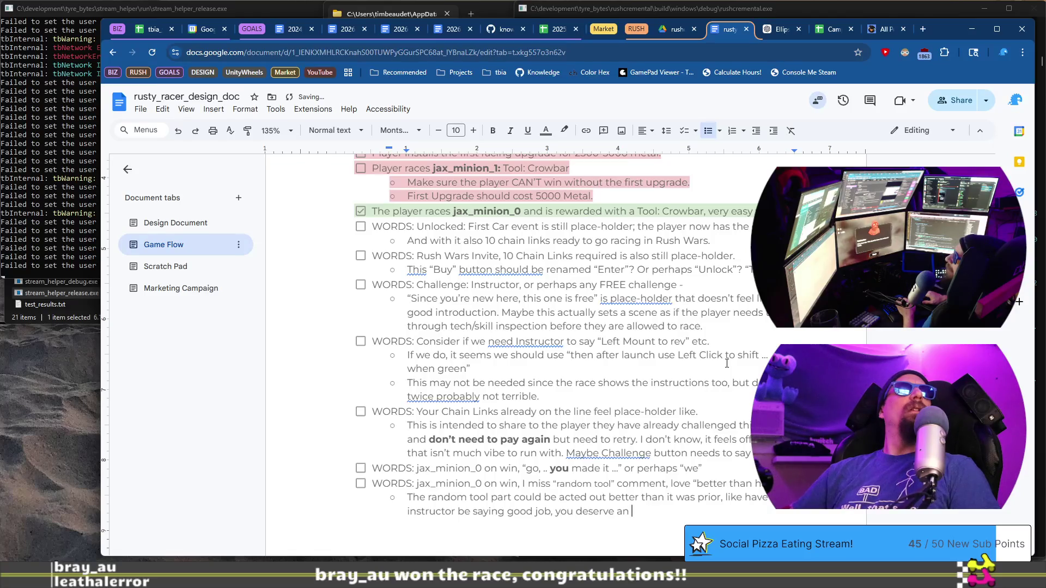
pyautogui.write('aware/trophy or something')
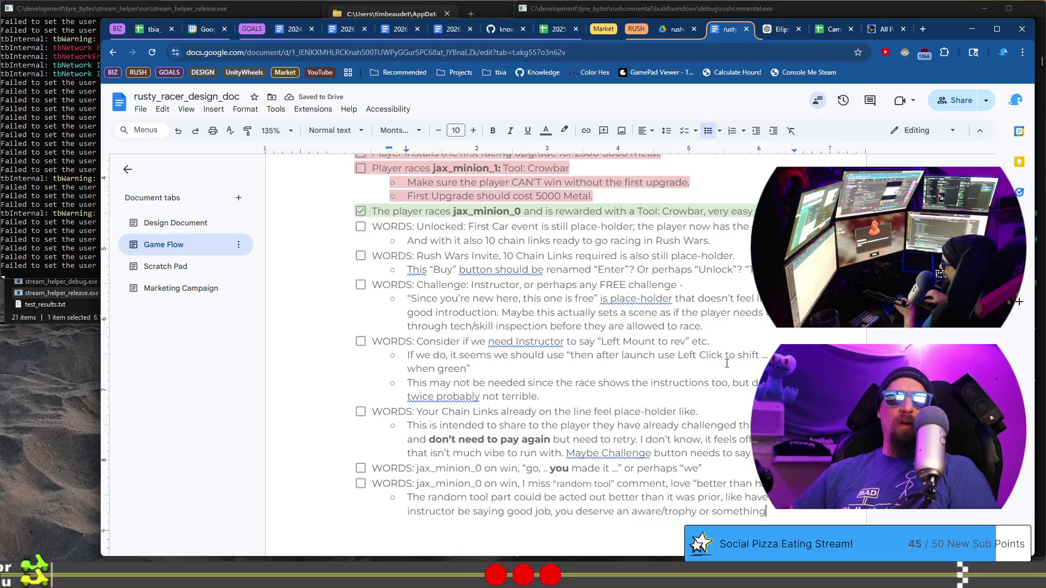
pyautogui.write('d')
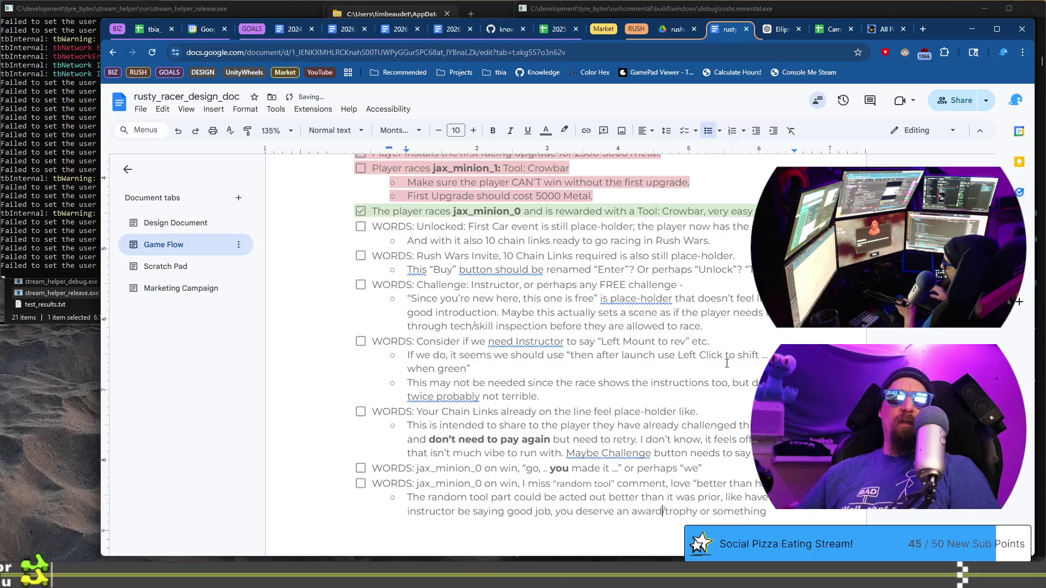
pyautogui.press('BackSpace')
pyautogui.press('BackSpace')
pyautogui.press('BackSpace')
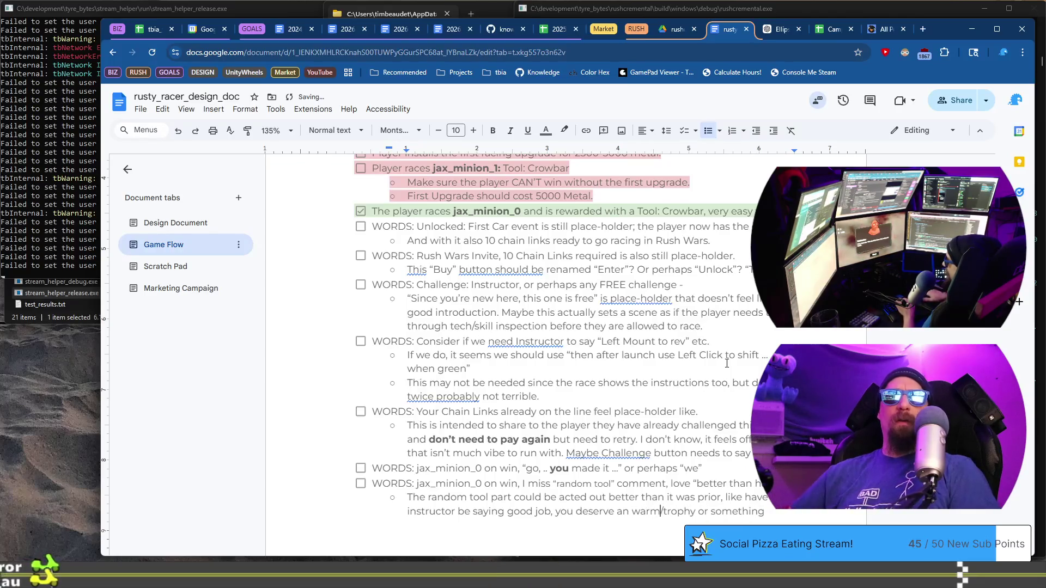
pyautogui.write('ward,')
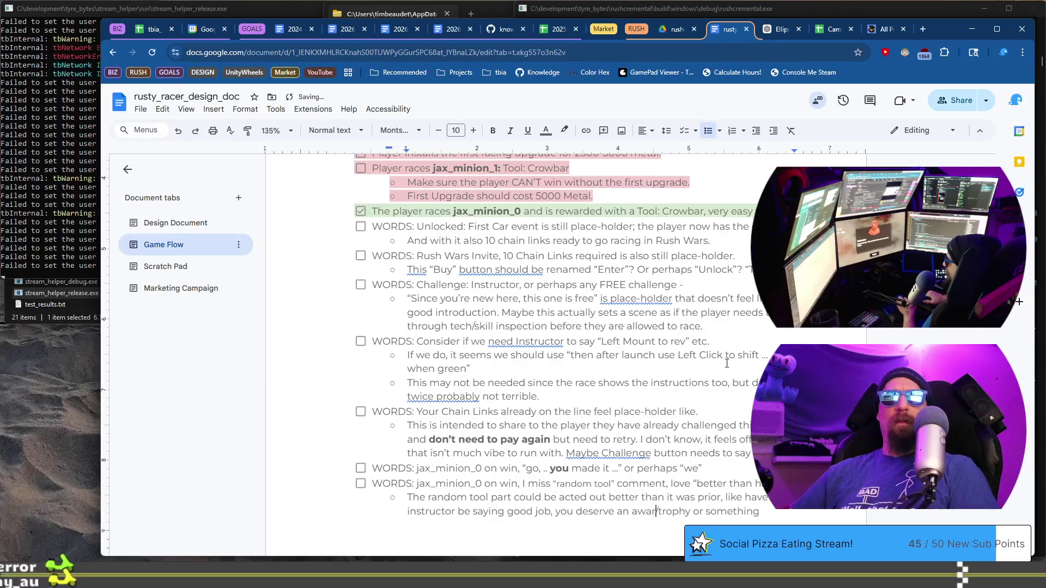
pyautogui.press('End')
pyautogui.write('... ')
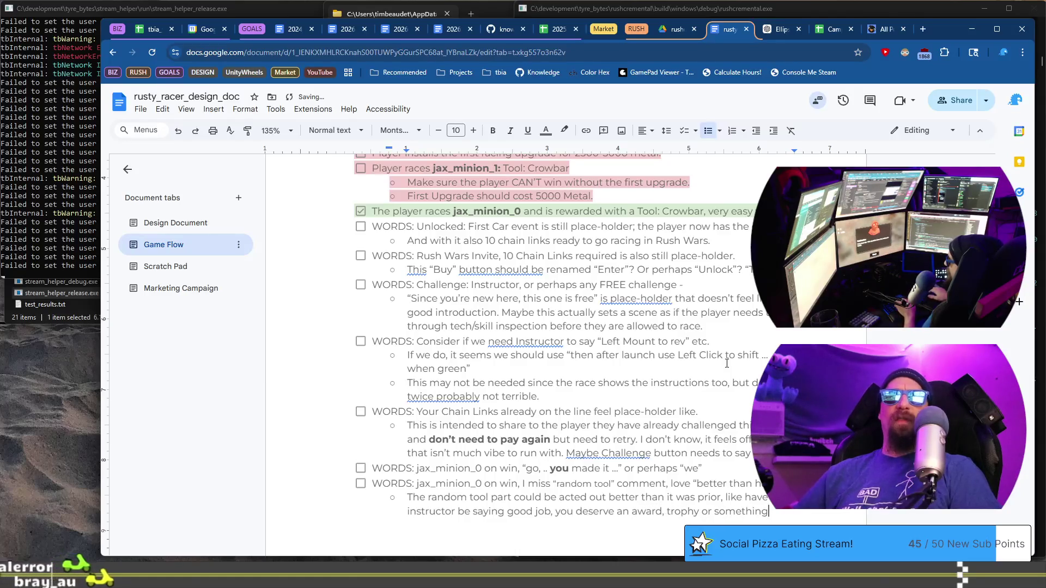
pyautogui.write('lets')
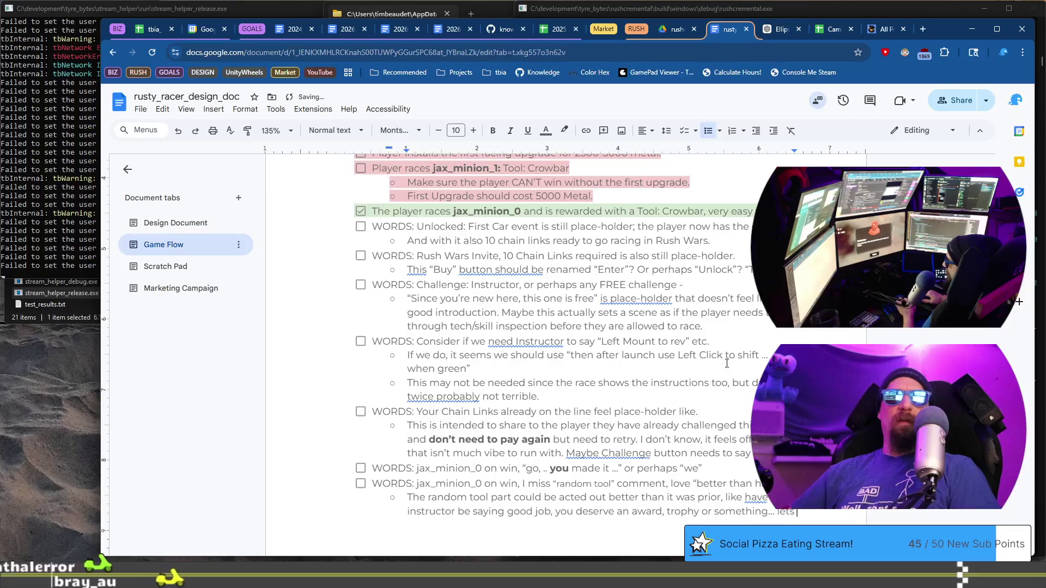
pyautogui.write(' see...')
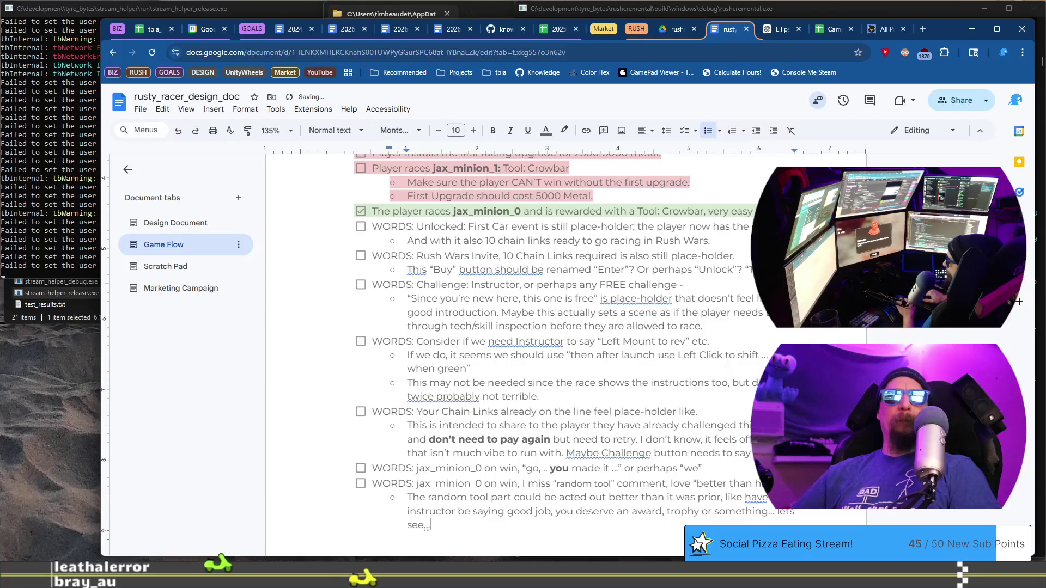
pyautogui.press('BackSpace')
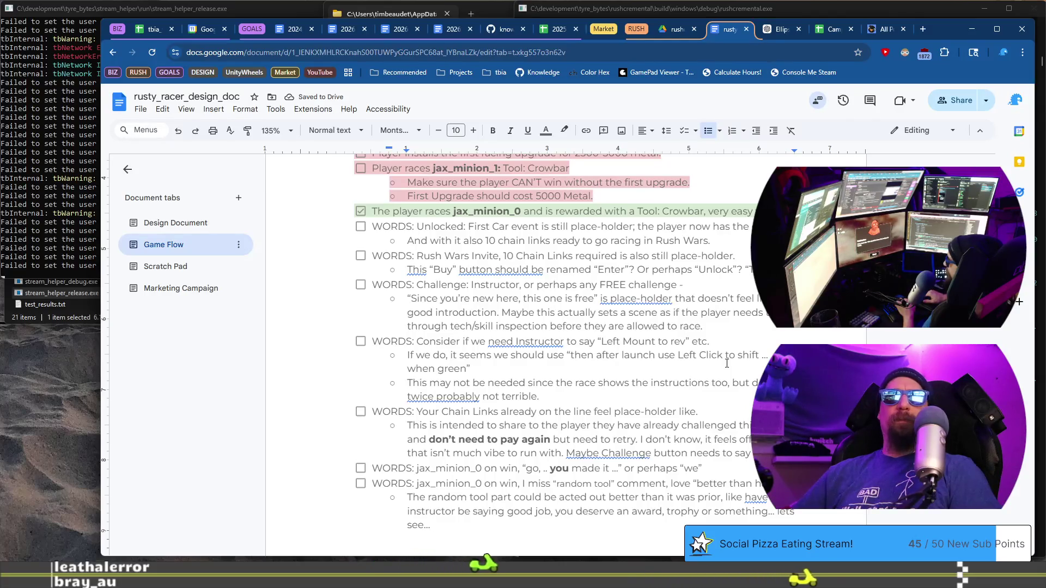
# Continue the sub-note with '**looks around** Ah, I found something, this crowbar would be better…'
pyautogui.write('**')
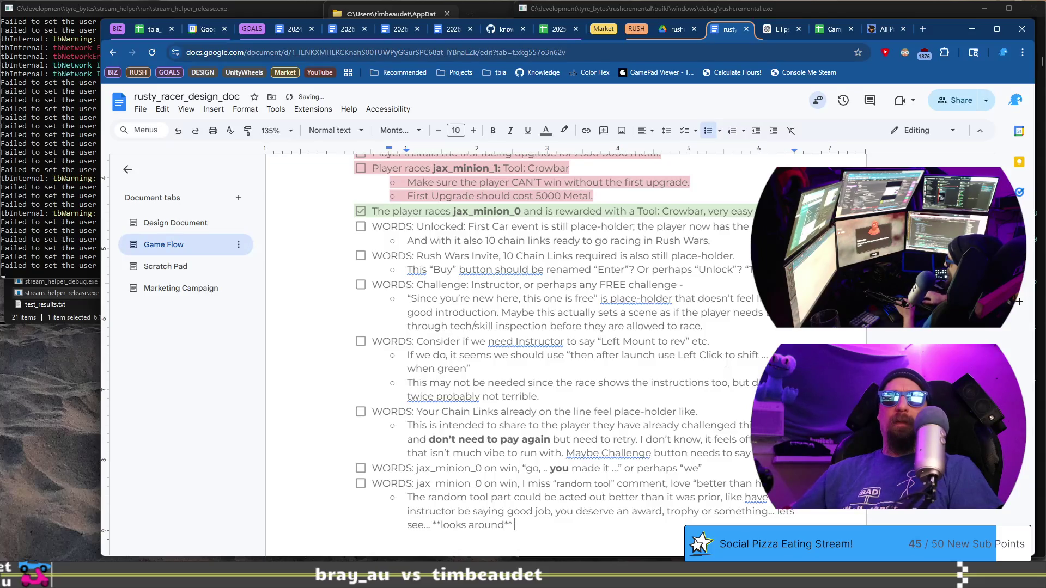
pyautogui.write(', I found something')
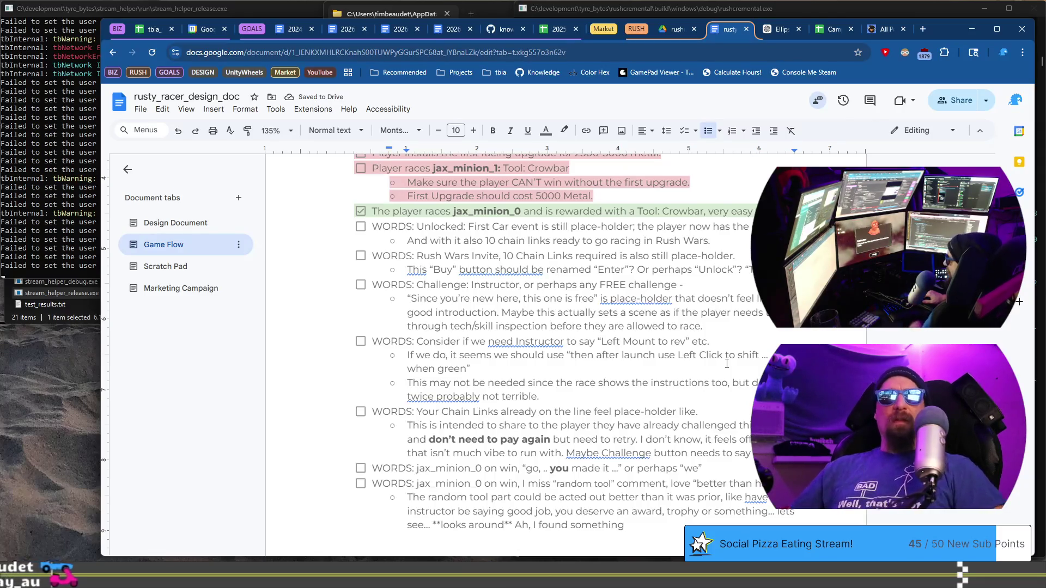
pyautogui.write(', this')
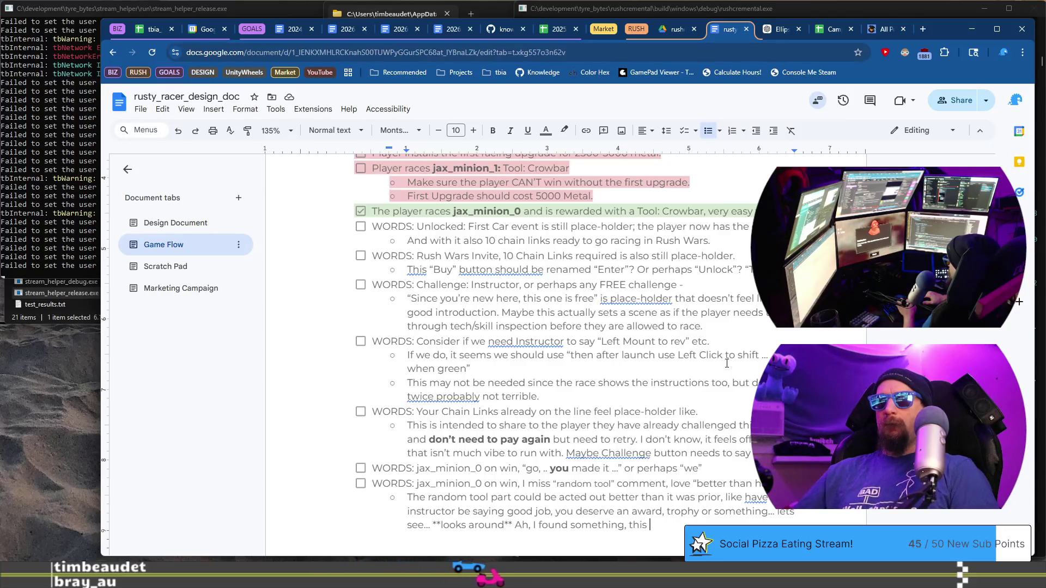
pyautogui.write('t')
pyautogui.press('BackSpace')
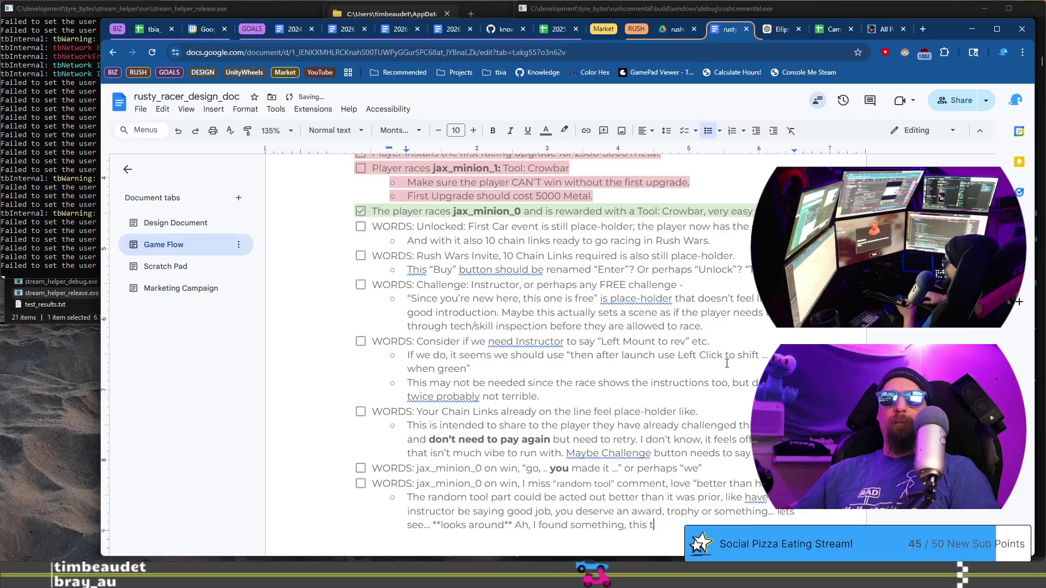
pyautogui.write('cro')
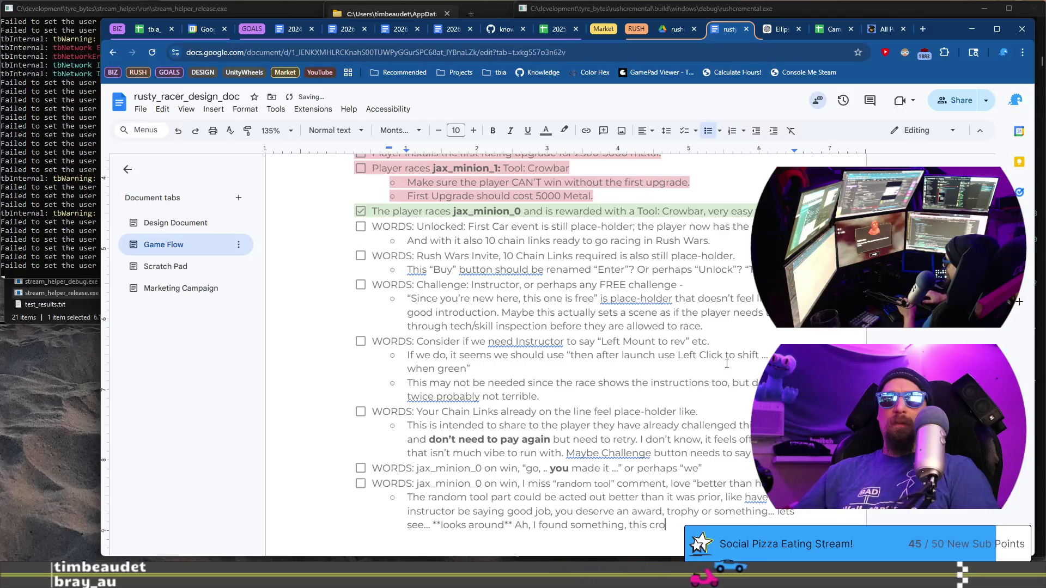
pyautogui.write('wbar')
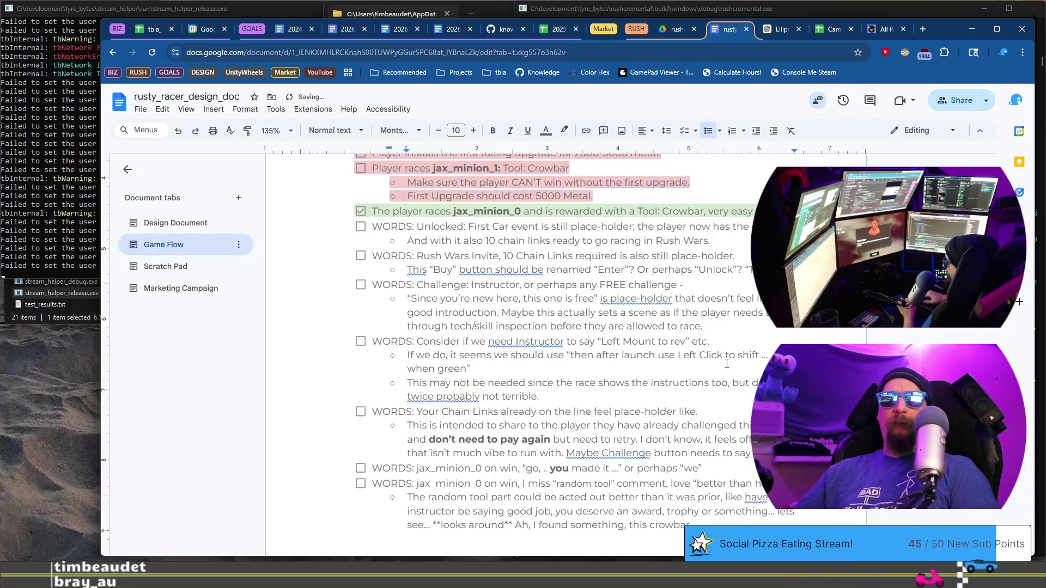
pyautogui.write(' w')
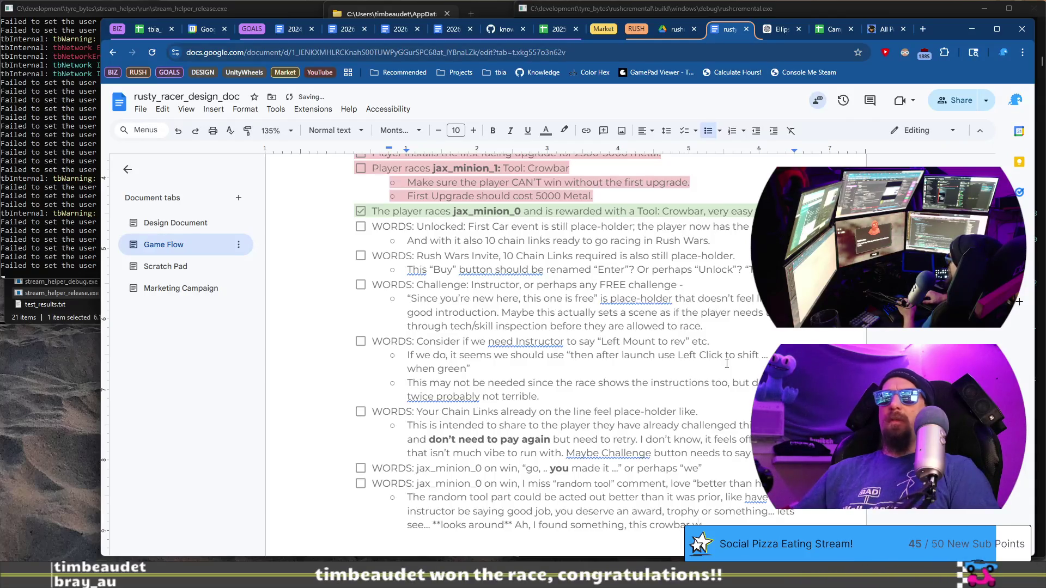
pyautogui.write('ould be bette')
pyautogui.write('r than using you')
pyautogui.write('r')
pyautogui.write('ands.')
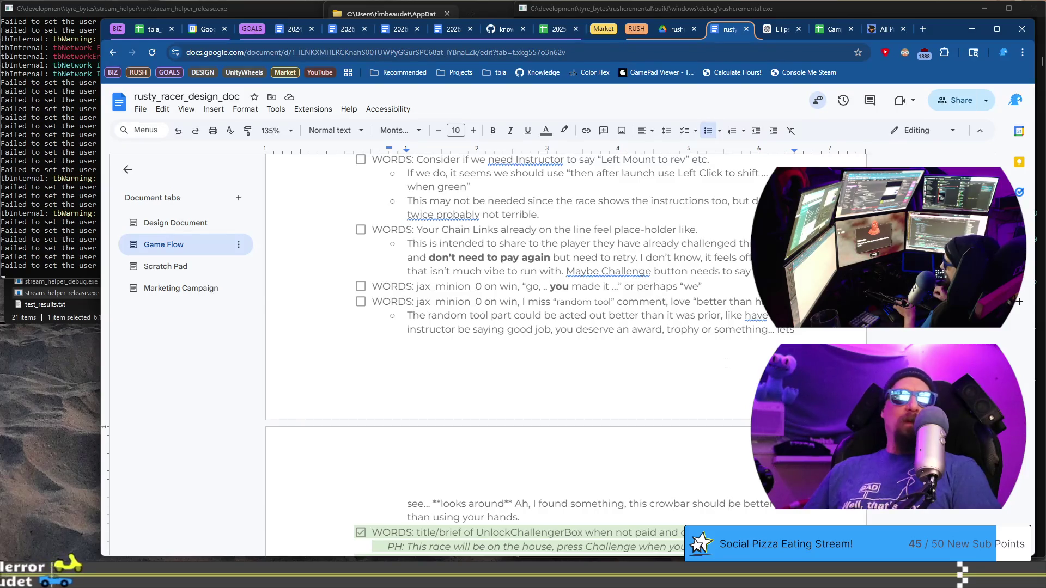
# Reword the crowbar line to 'this crowbar can be your trophy. It should be better…'
pyautogui.hotkey('ctrl', 'Left')
pyautogui.hotkey('ctrl', 'Left')
pyautogui.hotkey('ctrl', 'Left')
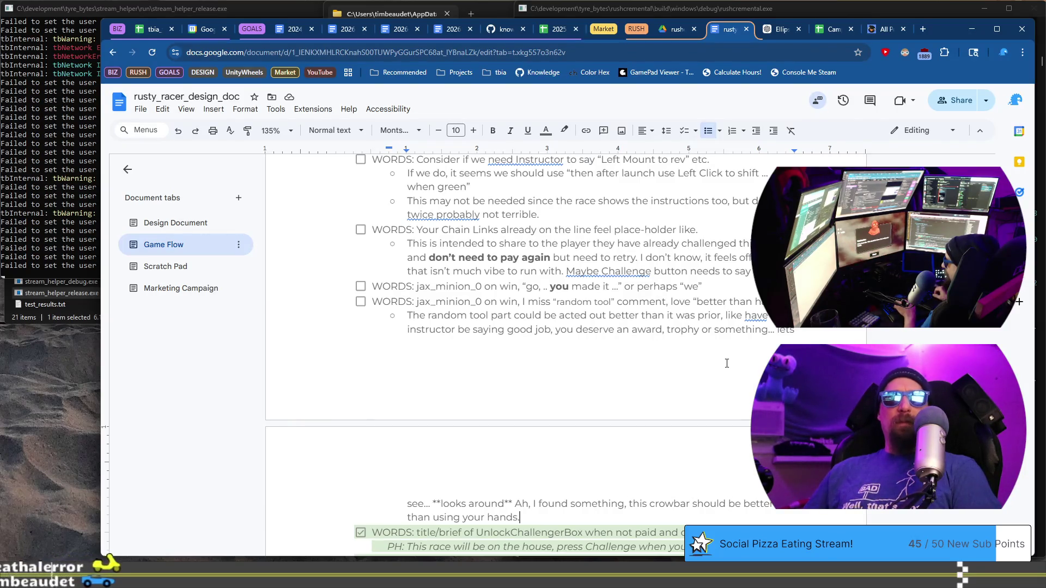
pyautogui.hotkey('ctrl', 'Right')
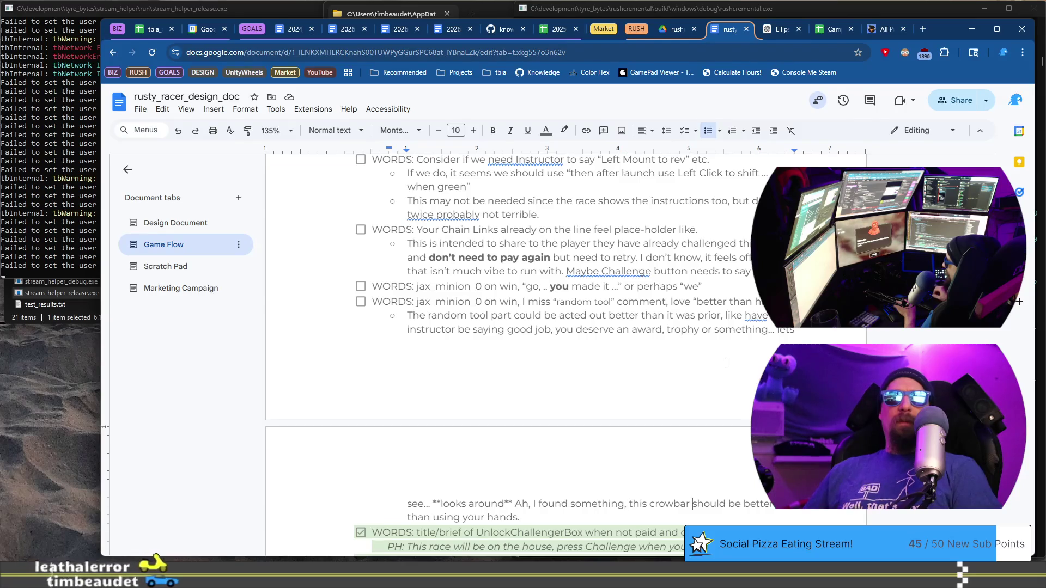
pyautogui.hotkey('ctrl', 'Right')
pyautogui.write('wi')
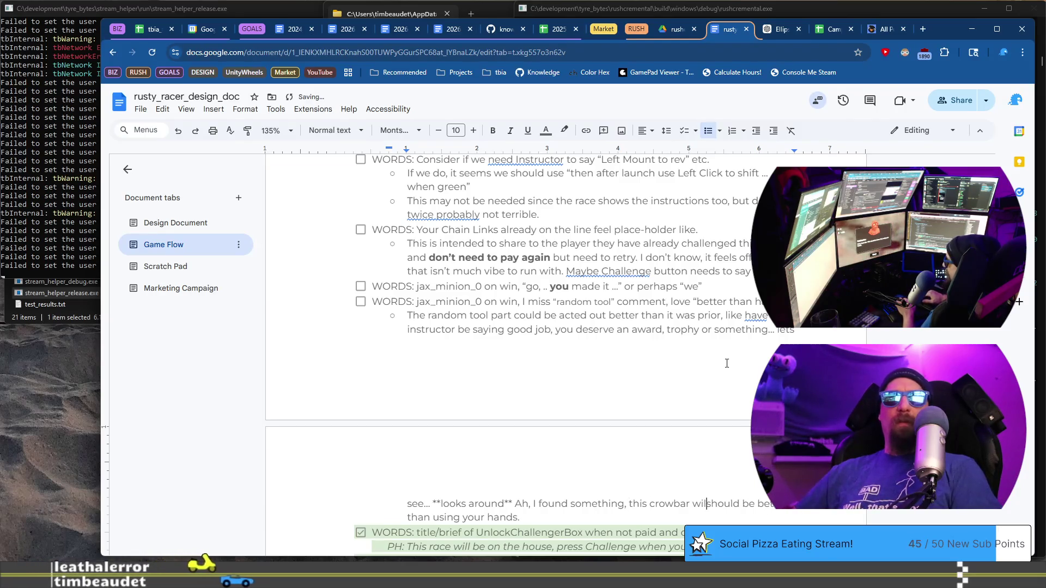
pyautogui.press('BackSpace')
pyautogui.press('BackSpace')
pyautogui.write('can be your ')
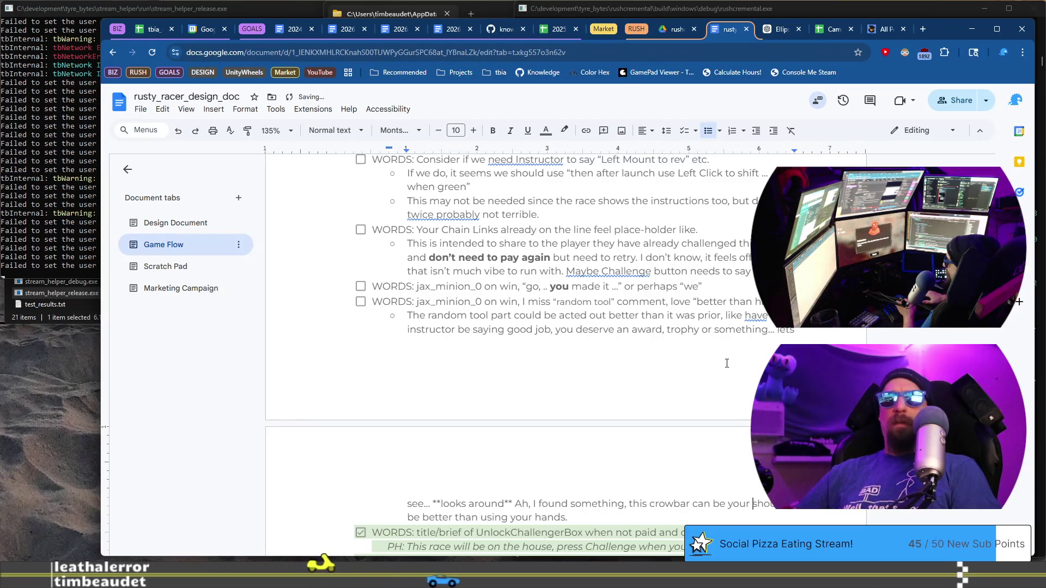
pyautogui.write('token')
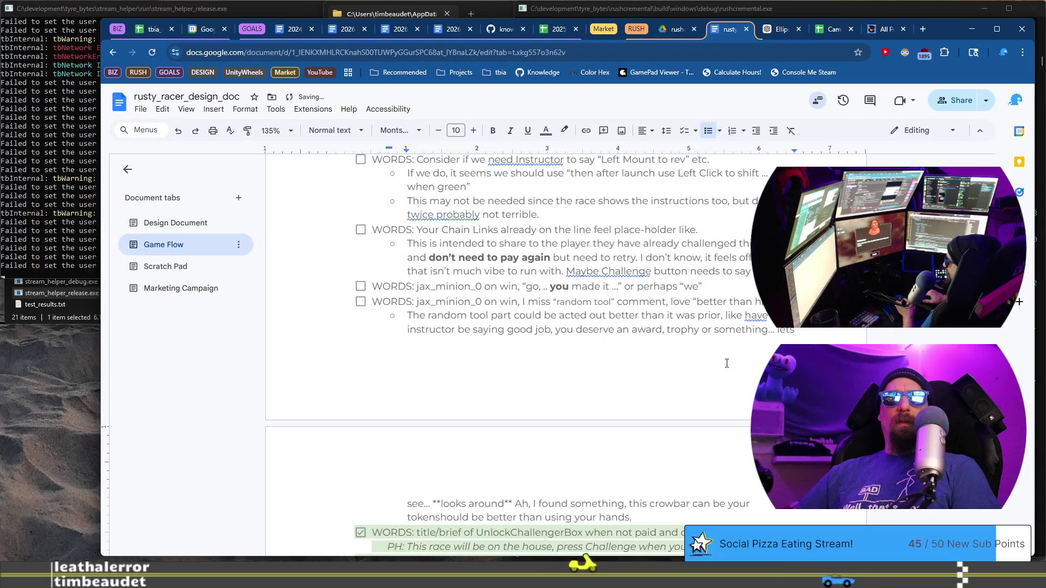
pyautogui.hotkey('ctrl', 'BackSpace')
pyautogui.write('trp')
pyautogui.press('BackSpace')
pyautogui.write('oph')
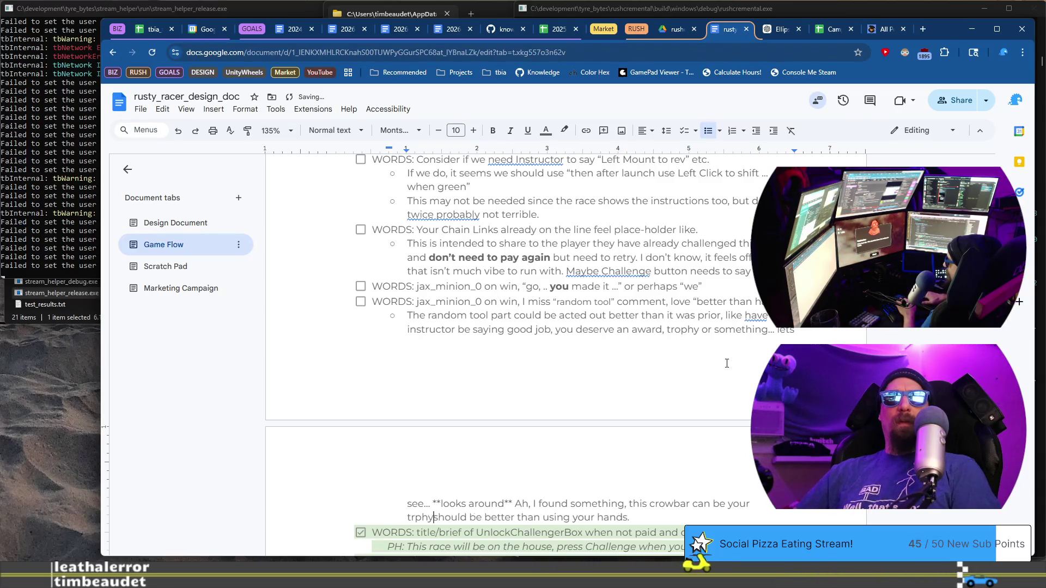
pyautogui.write('y. It')
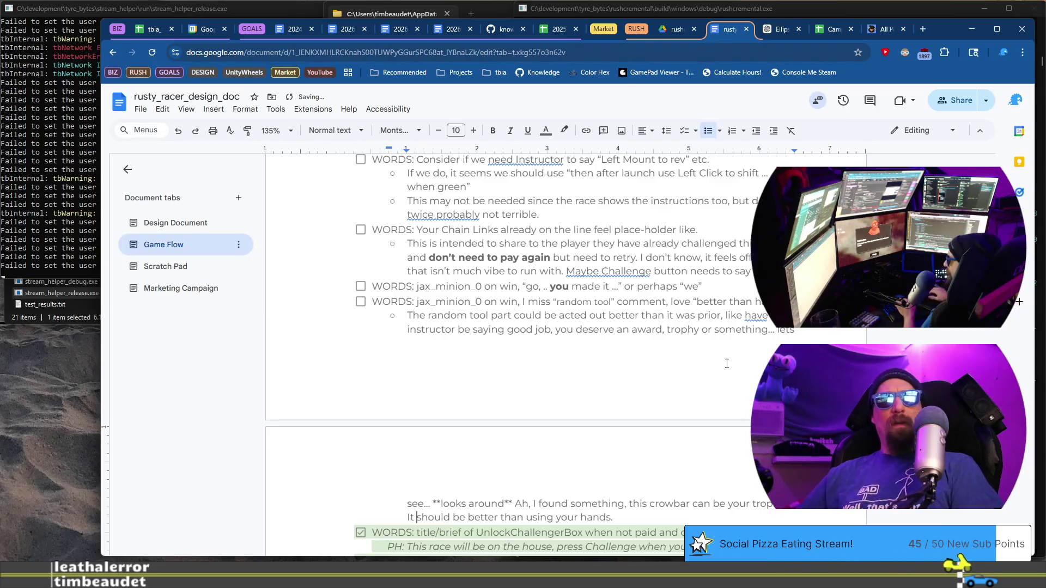
# Extend the sentence to end 'better than using your hands when searching'
pyautogui.press('End')
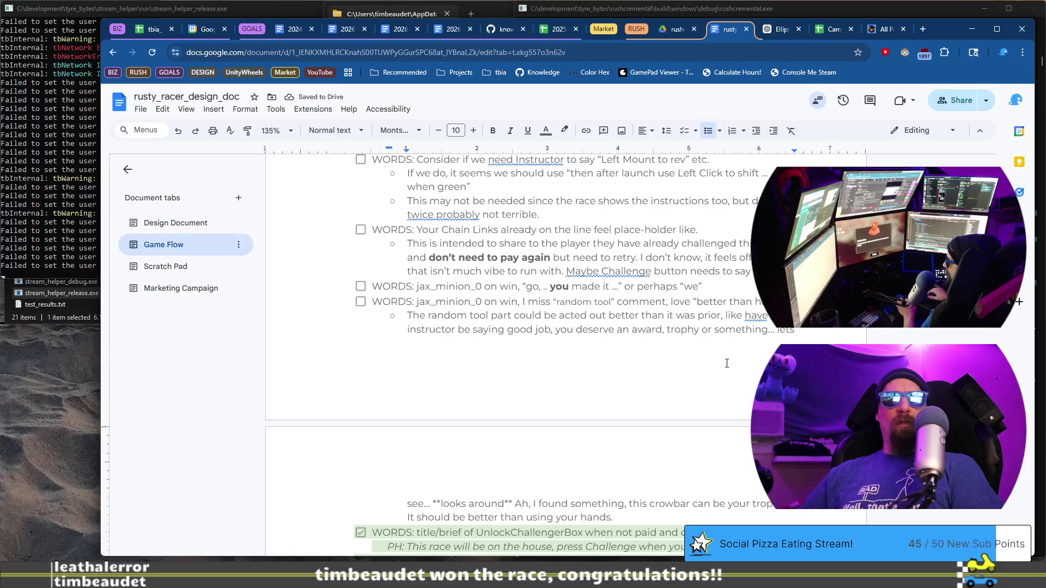
pyautogui.press('BackSpace')
pyautogui.write('wh')
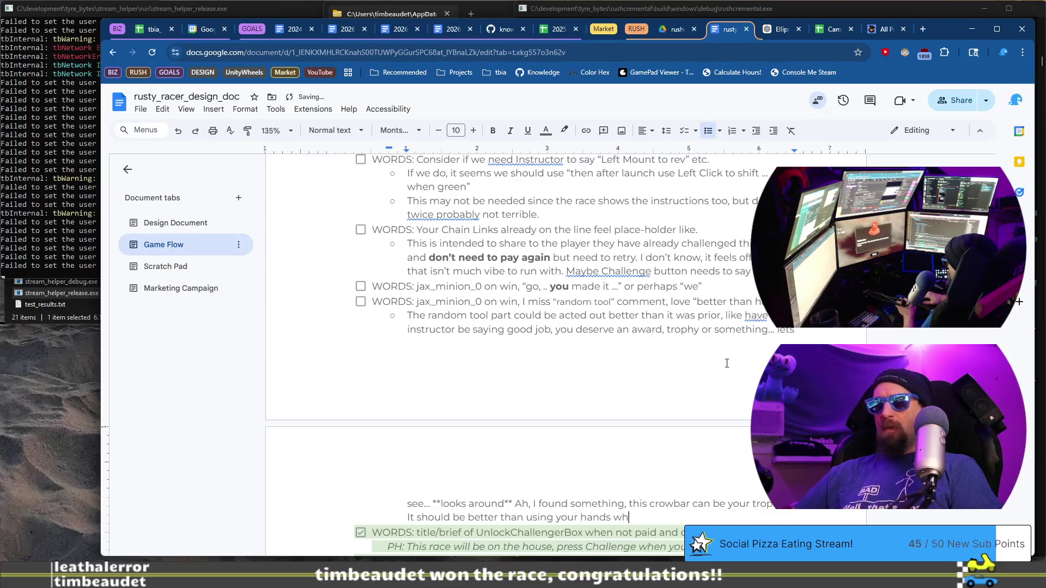
pyautogui.write('en collect')
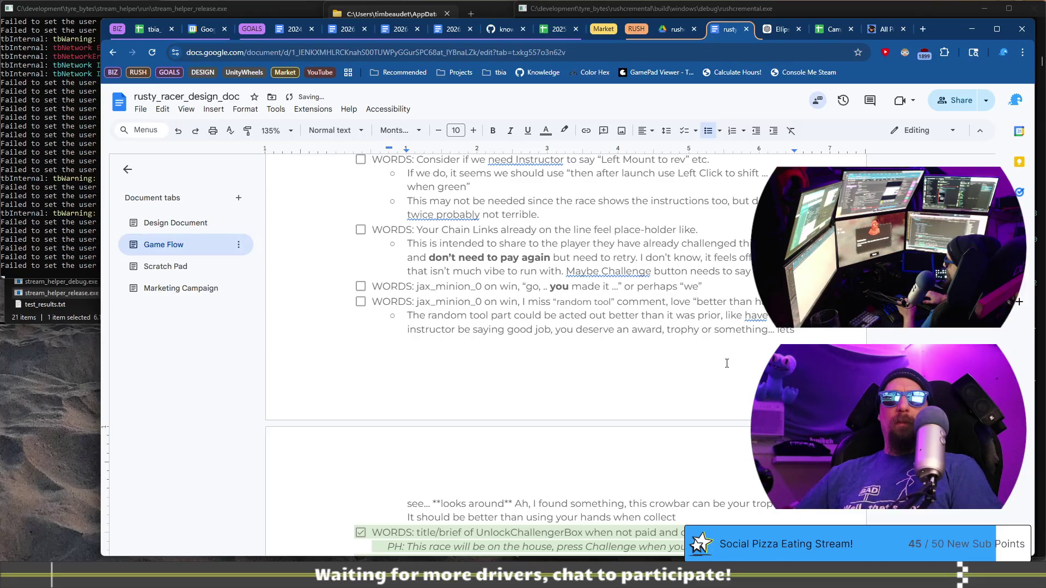
pyautogui.hotkey('ctrl', 'BackSpace')
pyautogui.write('s')
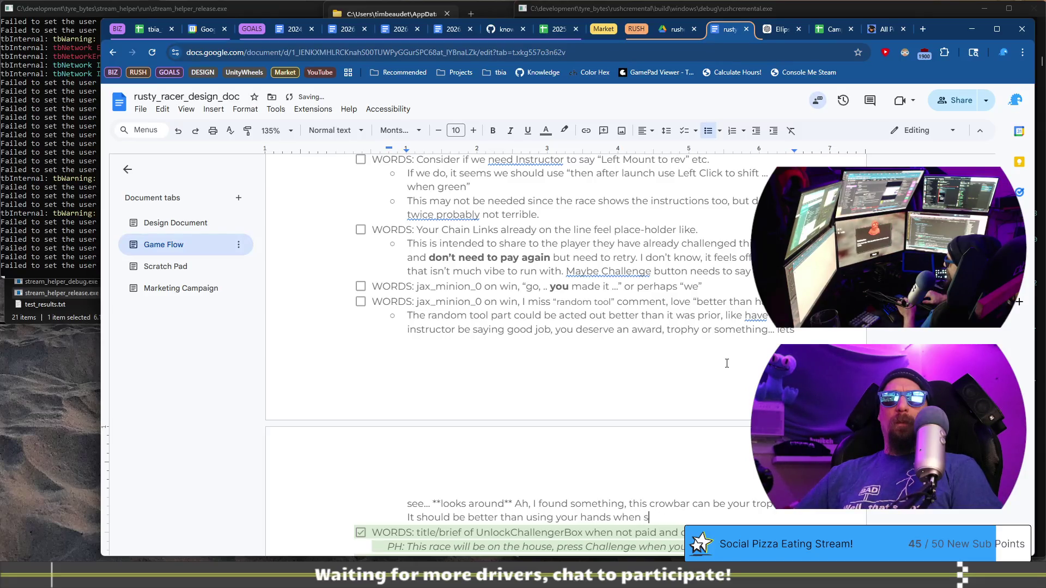
pyautogui.write('ear')
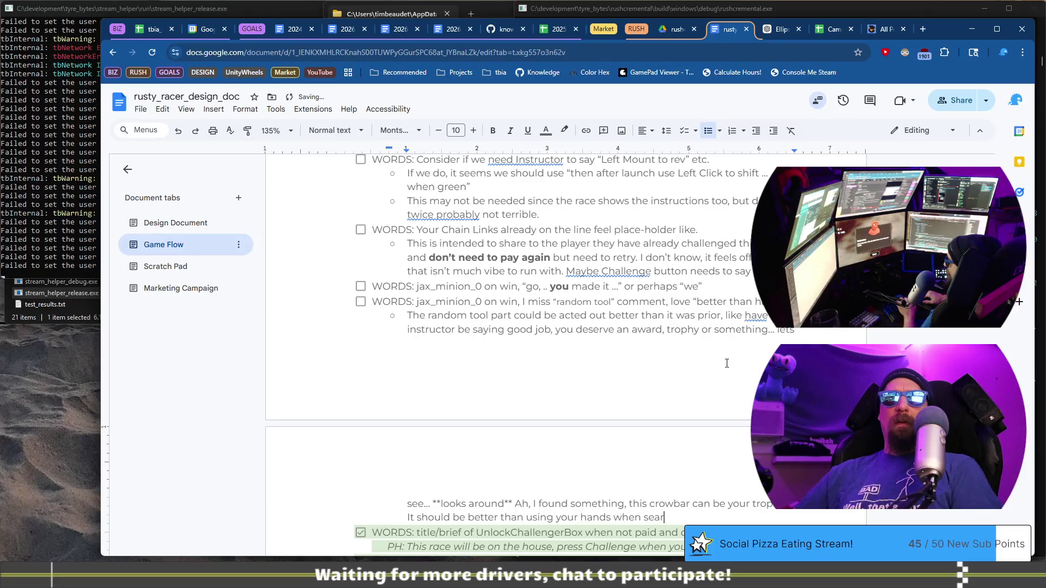
pyautogui.write('chy')
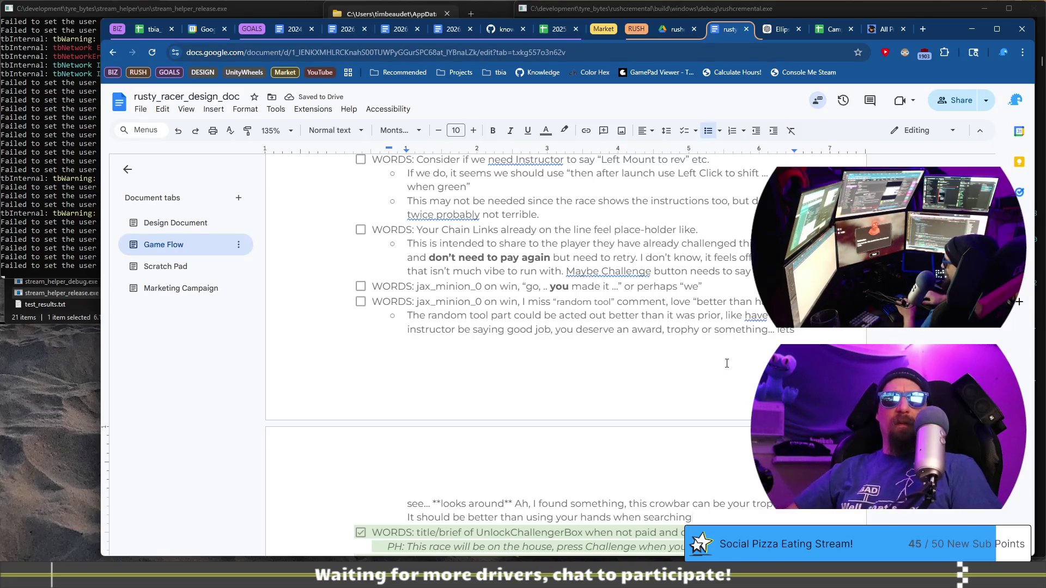
# Bold 'searching', wrap it as '??searching??', and continue with 'for scrap.'
pyautogui.hotkey('ctrl', 'shift', 'Left')
pyautogui.hotkey('ctrl', 'b')
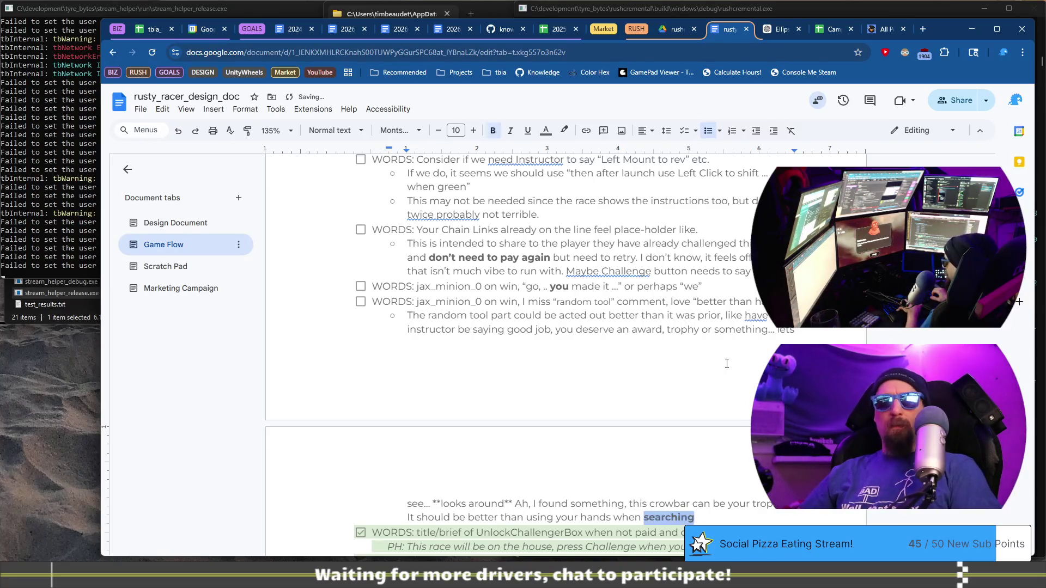
pyautogui.press('Right')
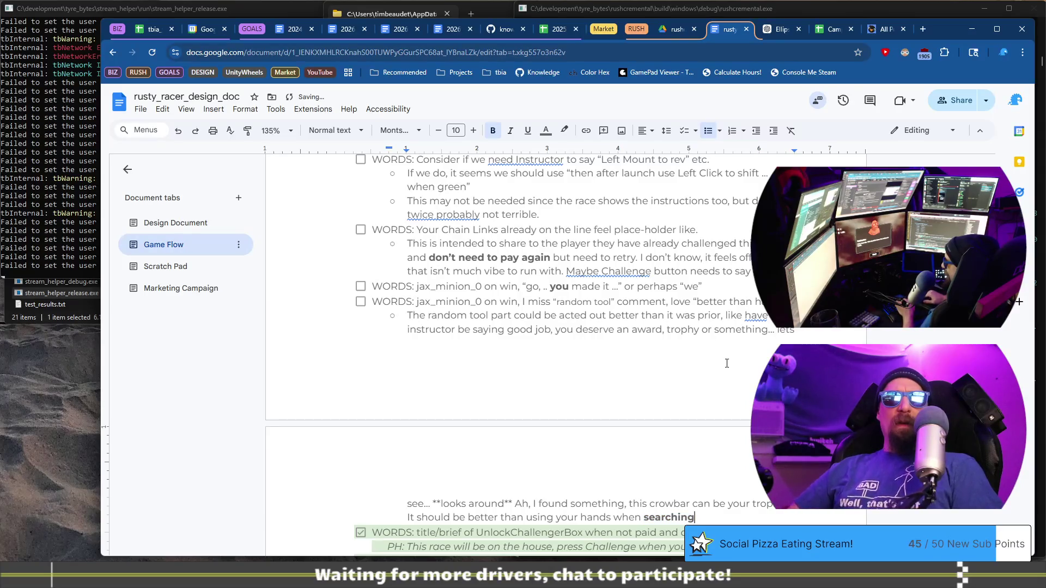
pyautogui.hotkey('ctrl', 'b')
pyautogui.write('for')
pyautogui.write('??')
pyautogui.hotkey('ctrl', 'Left')
pyautogui.write('??')
pyautogui.press('End')
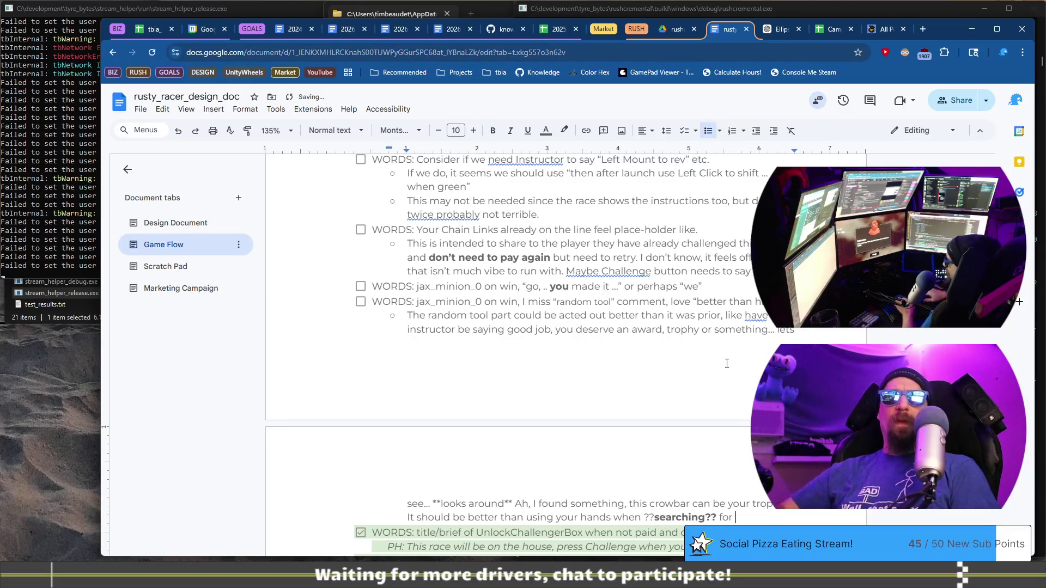
pyautogui.write('scrap.')
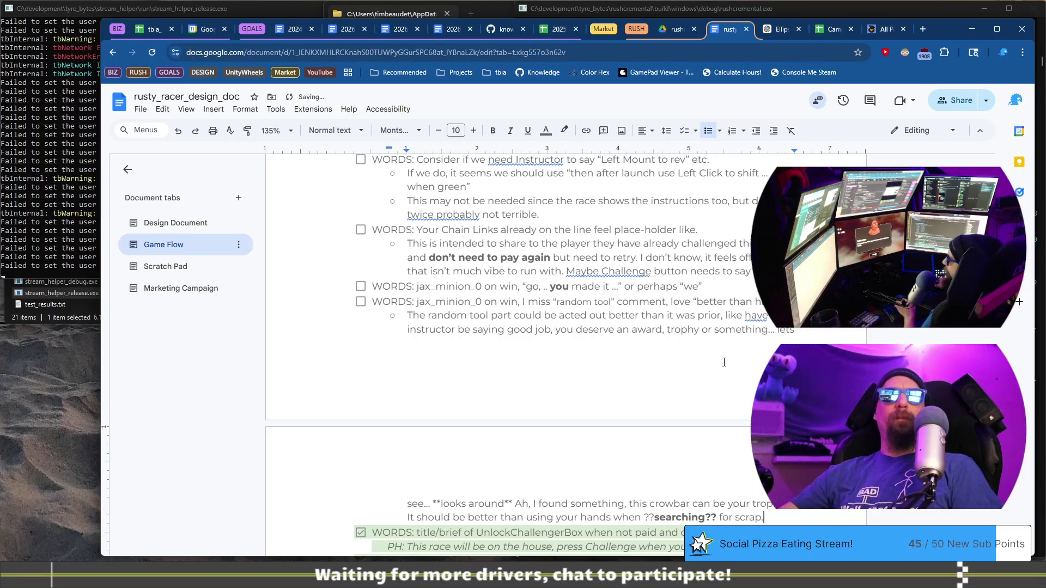
pyautogui.scroll(-10, 726, 363)
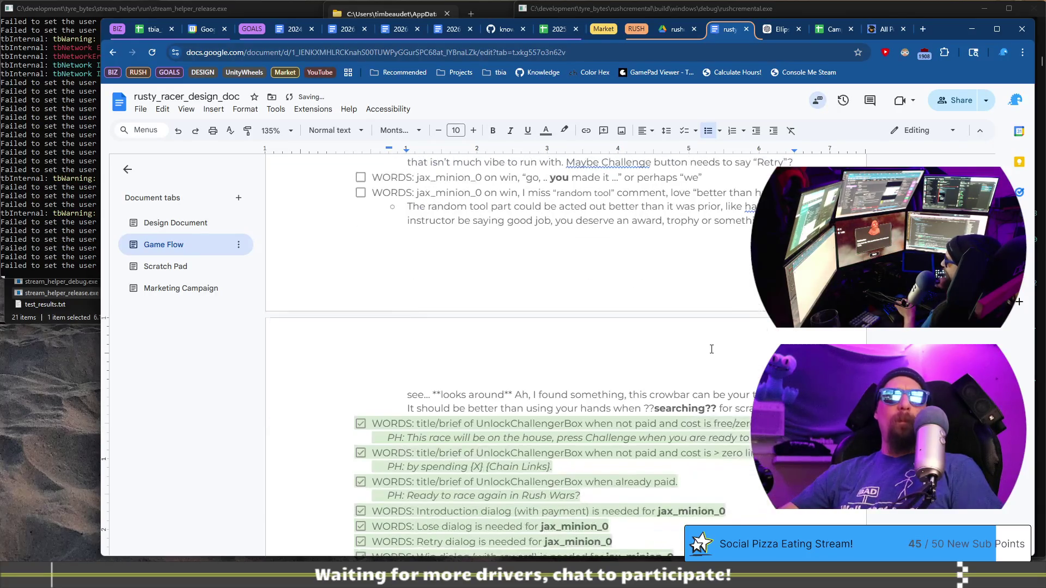
# Add sub-bullet 'Re ??searching?? we need to define actions and be super consistent in ALL language…'
pyautogui.scroll(10, 696, 351)
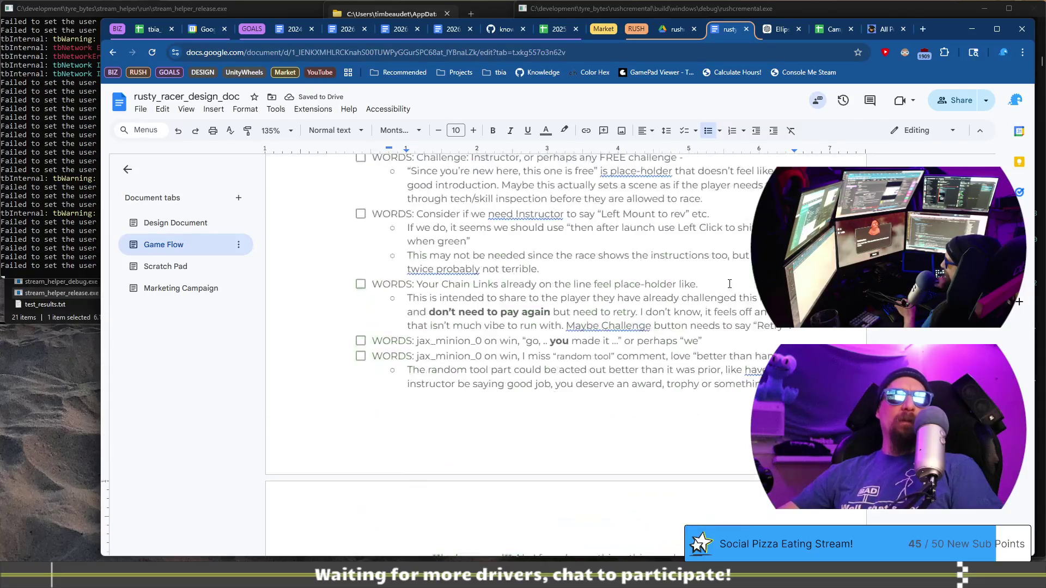
pyautogui.press('Return')
pyautogui.write('Re')
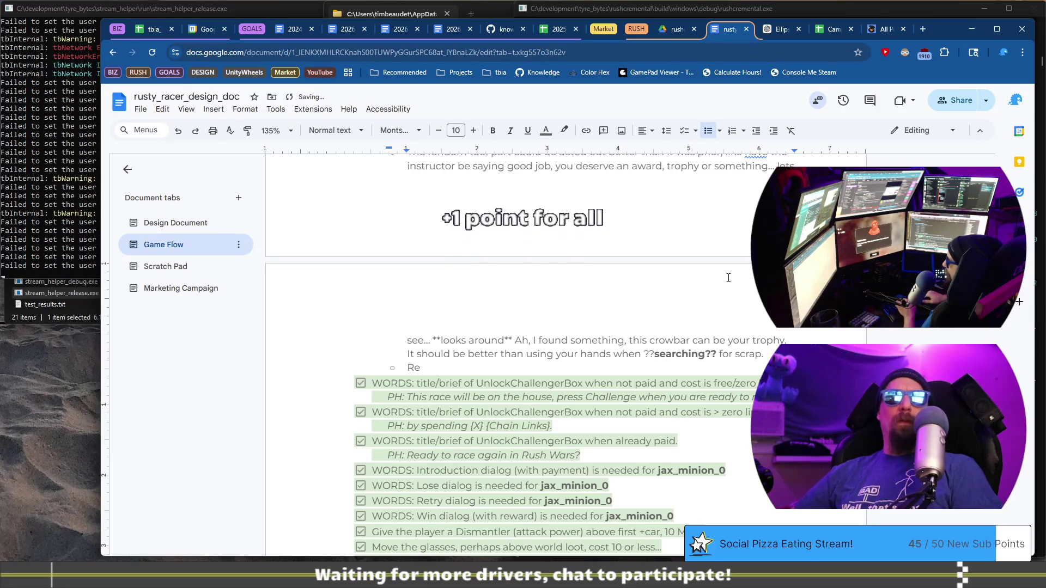
pyautogui.write(' ??searching??')
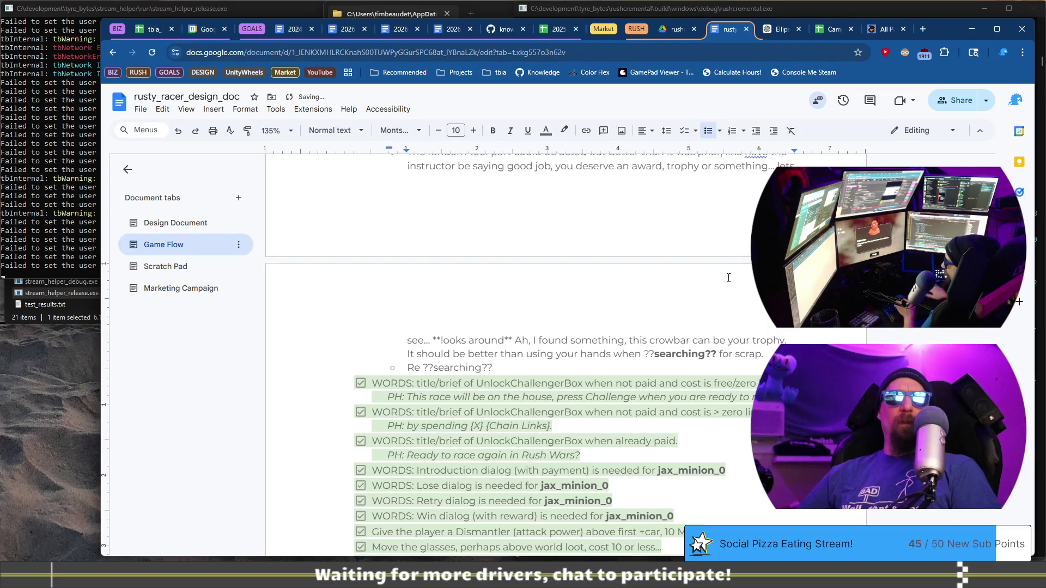
pyautogui.write(' We')
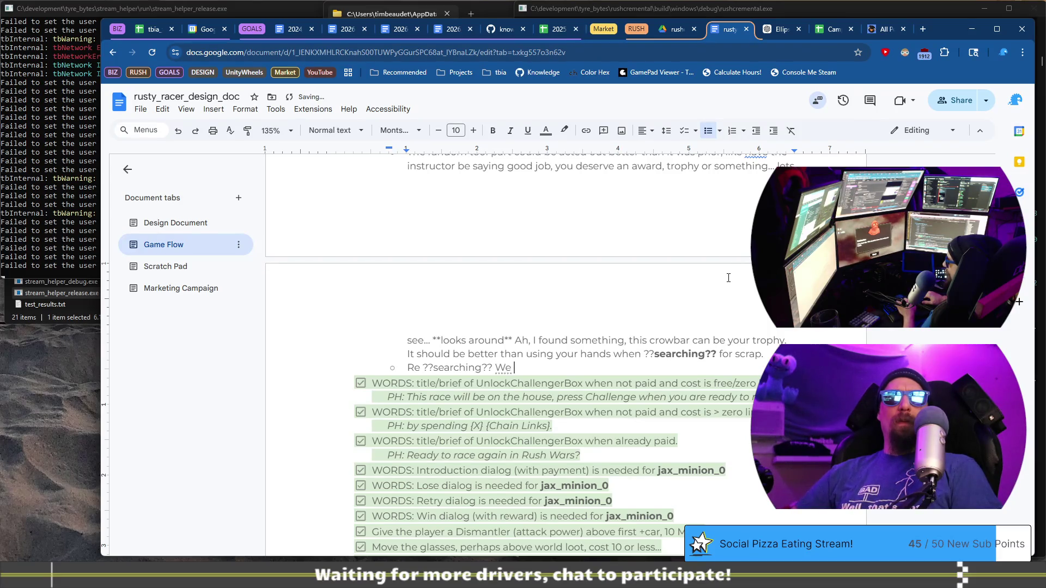
pyautogui.press('BackSpace')
pyautogui.press('BackSpace')
pyautogui.press('BackSpace')
pyautogui.write('we')
pyautogui.write('e')
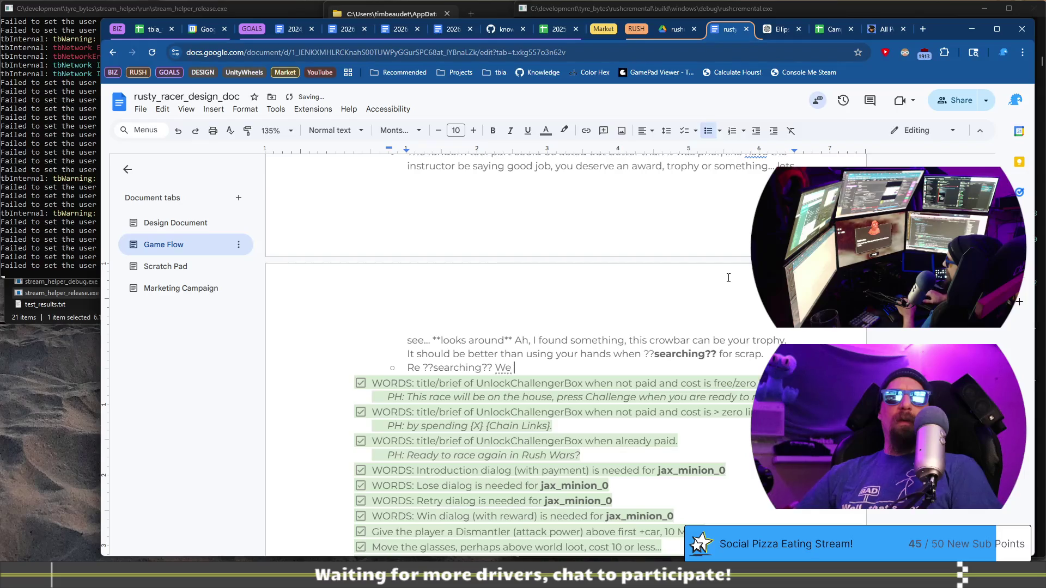
pyautogui.press('BackSpace')
pyautogui.press('BackSpace')
pyautogui.press('BackSpace')
pyautogui.press('BackSpace')
pyautogui.press('BackSpace')
pyautogui.write('we')
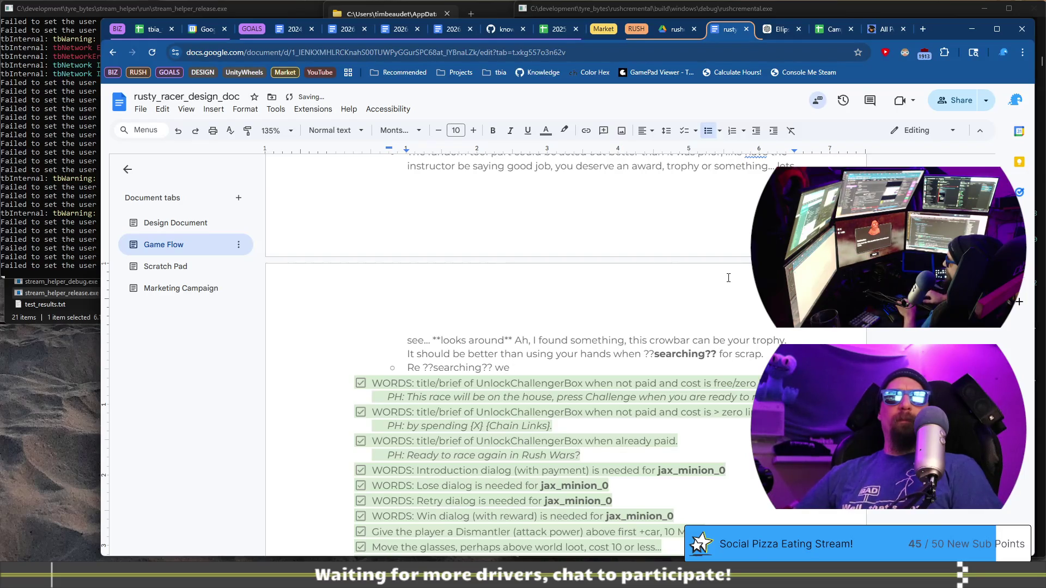
pyautogui.scroll(20, 728, 278)
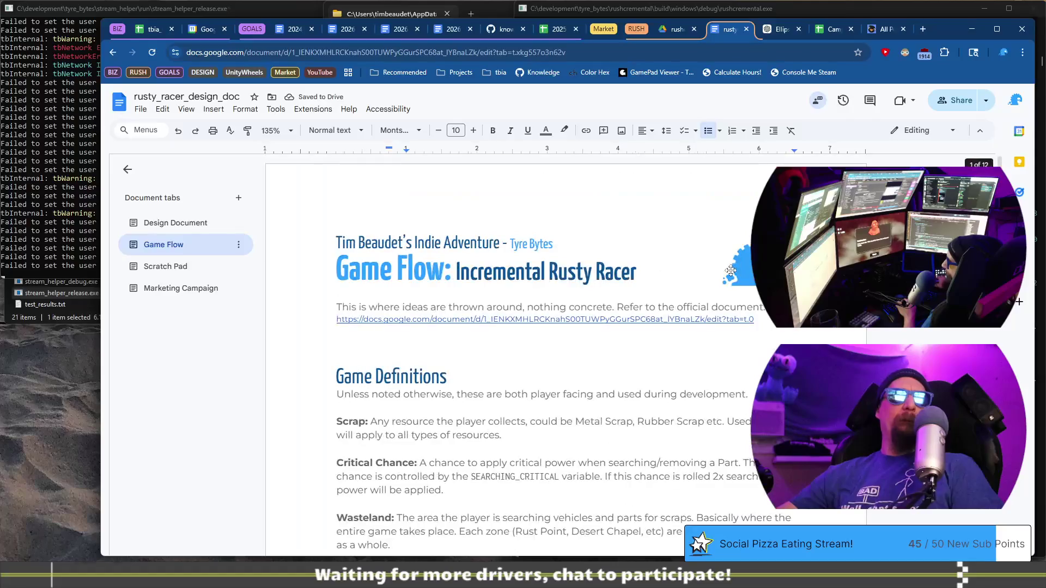
pyautogui.scroll(-3, 731, 271)
pyautogui.write('need to ')
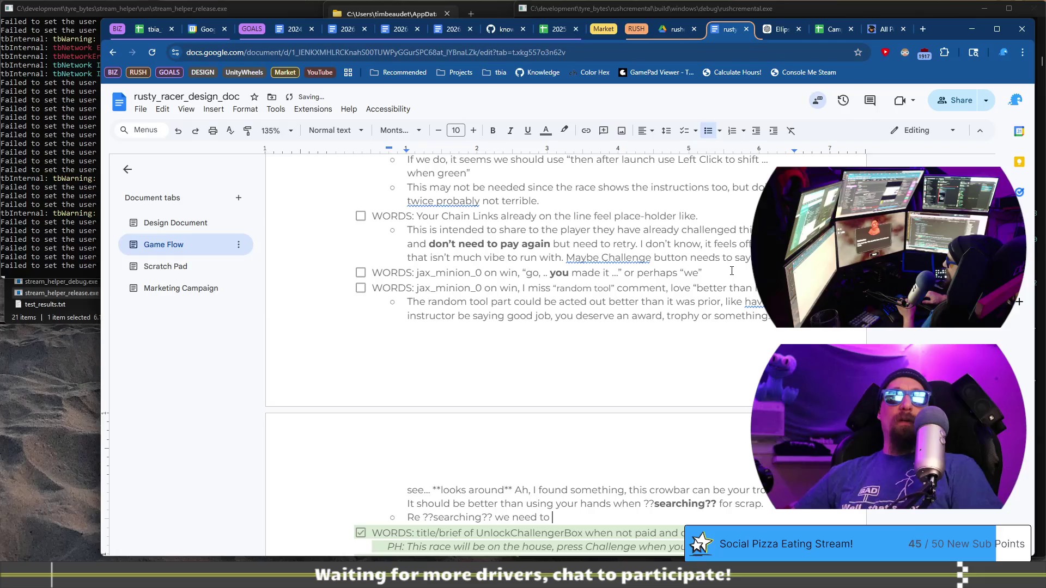
pyautogui.write('define ')
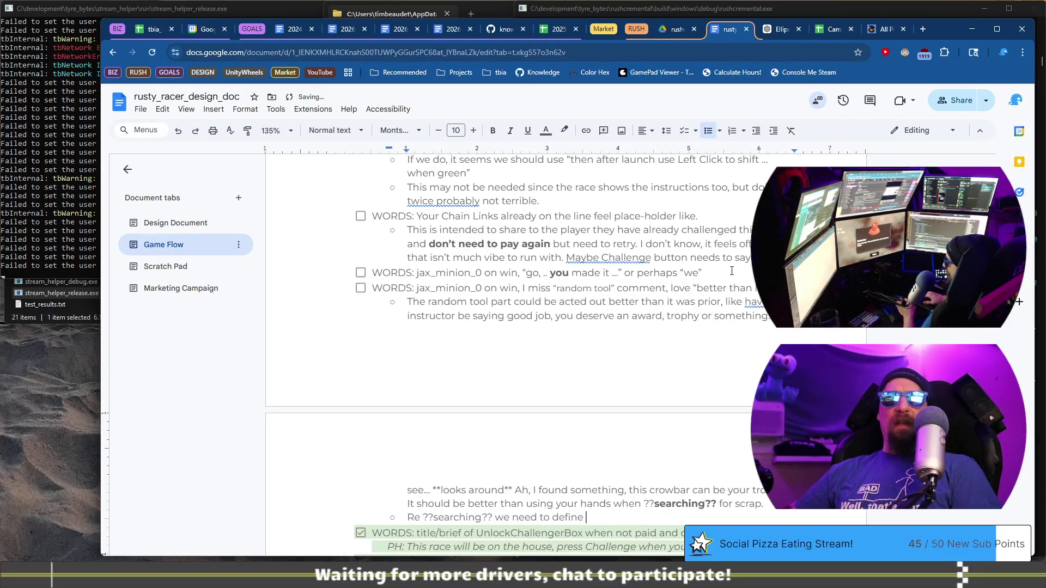
pyautogui.write('actions and be super c')
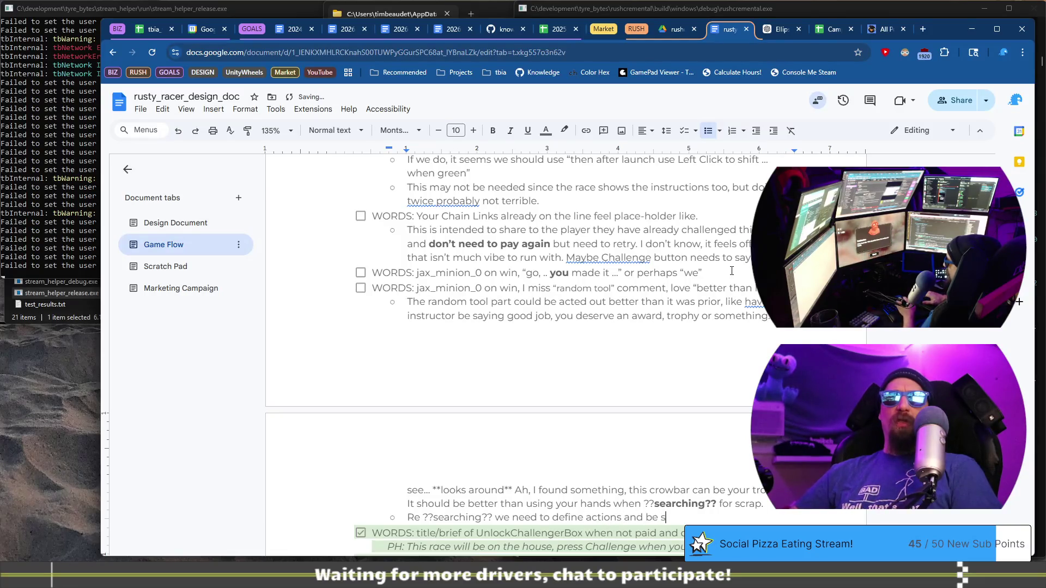
pyautogui.write('onsi')
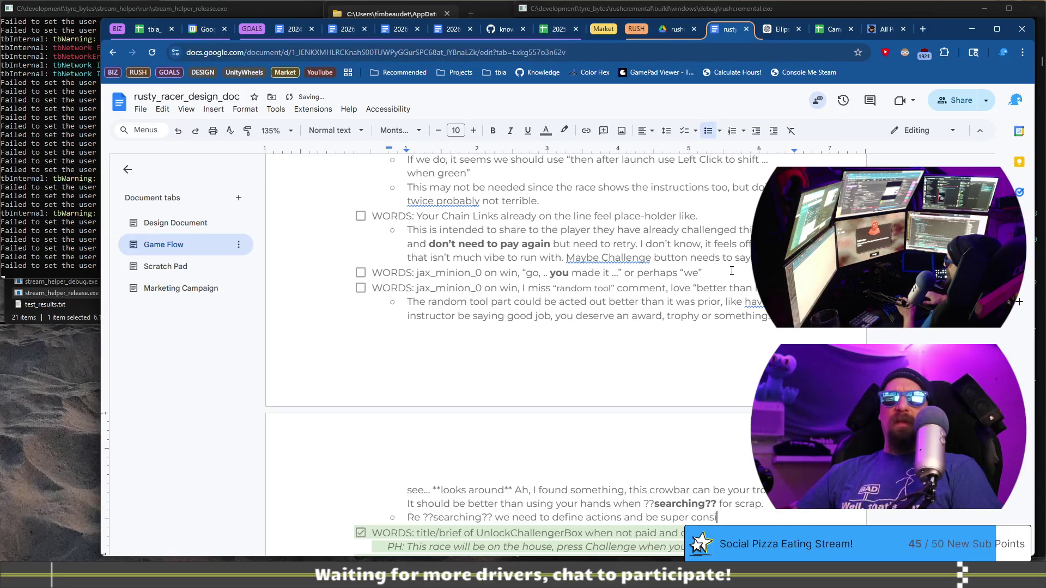
pyautogui.write('stent in ALL language throughout the ')
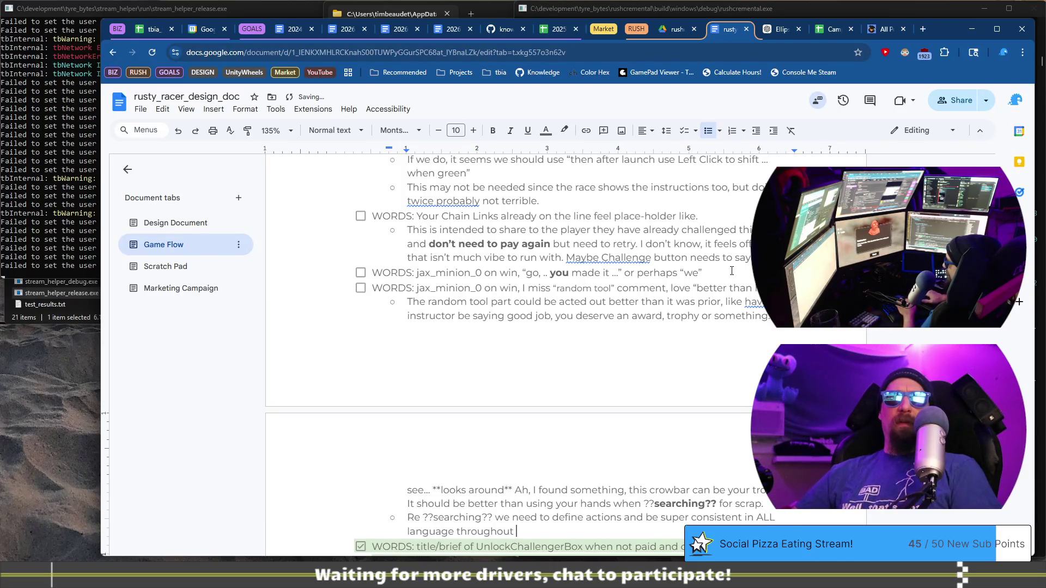
pyautogui.write('whole c')
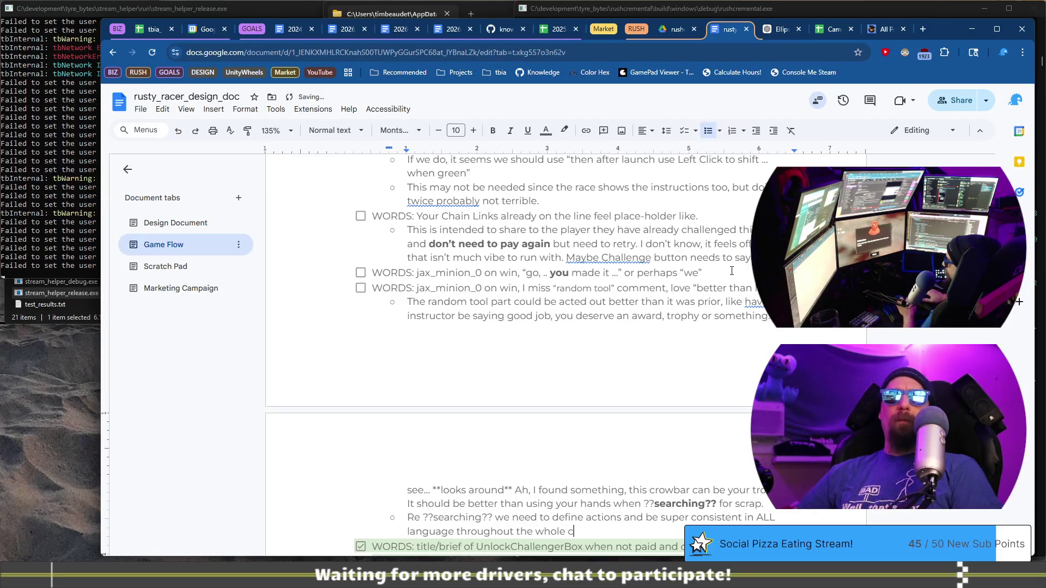
pyautogui.press('BackSpace')
pyautogui.write('game with collecting, se')
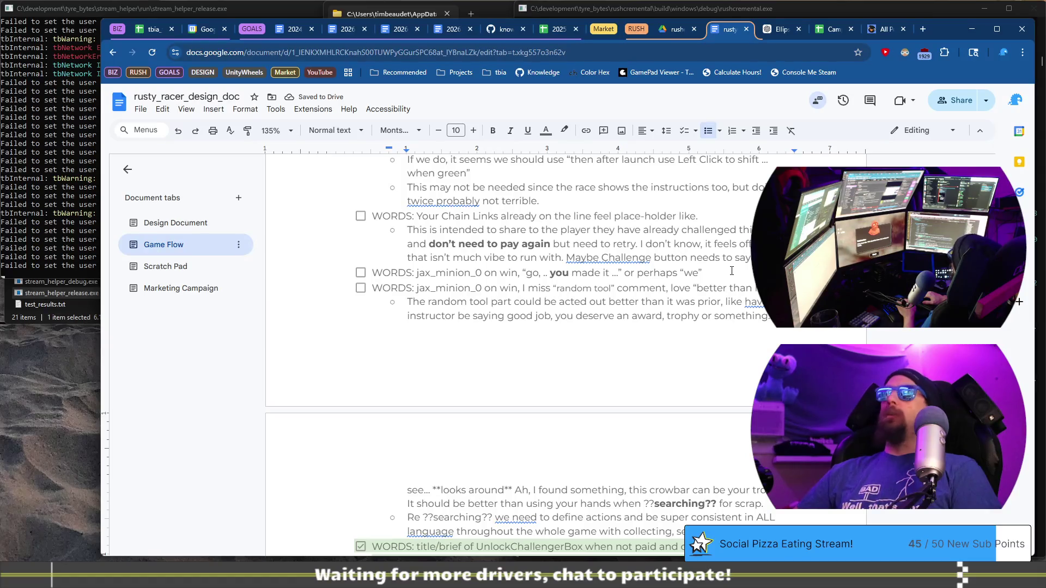
pyautogui.write('am')
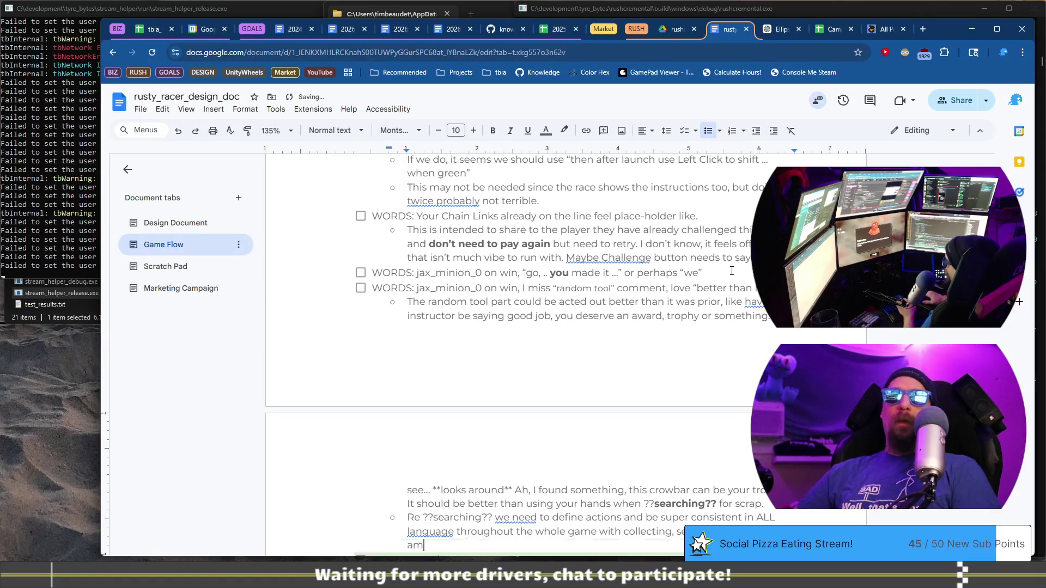
pyautogui.write(' fairly certain collect/collecting is reasonably well used ')
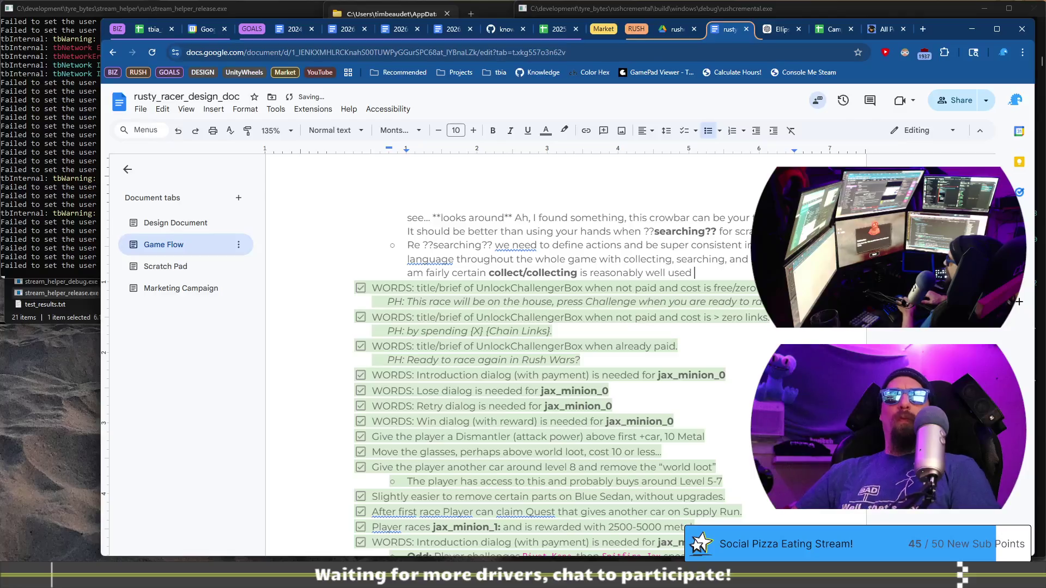
pyautogui.write('for ')
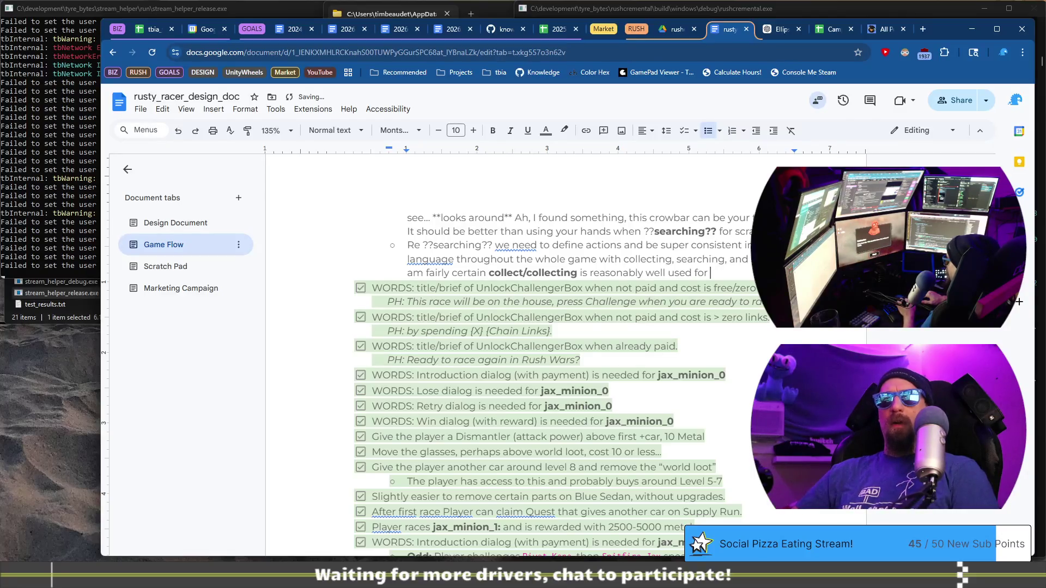
pyautogui.write('the act')
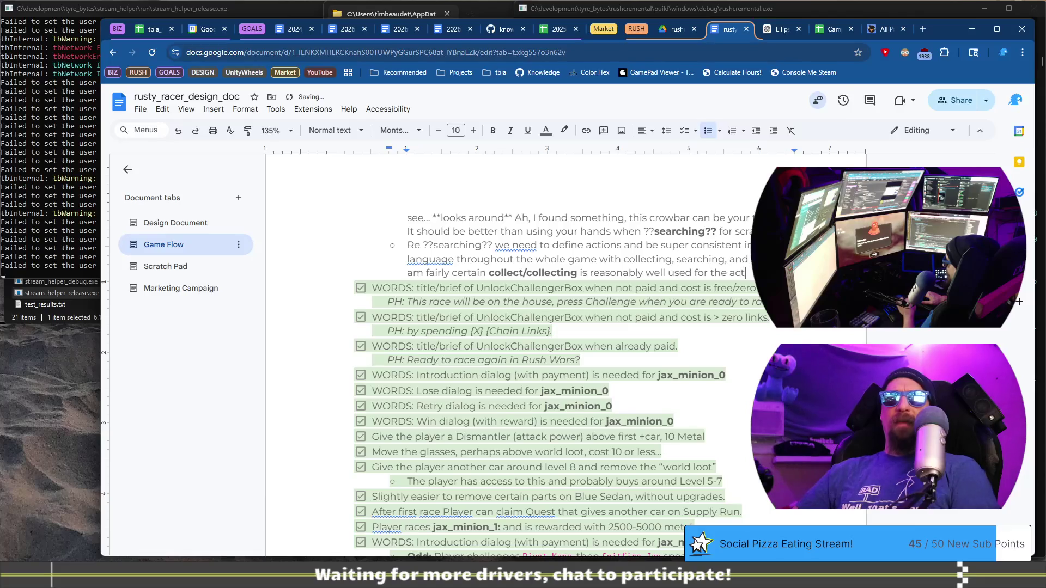
pyautogui.write(' o picking ')
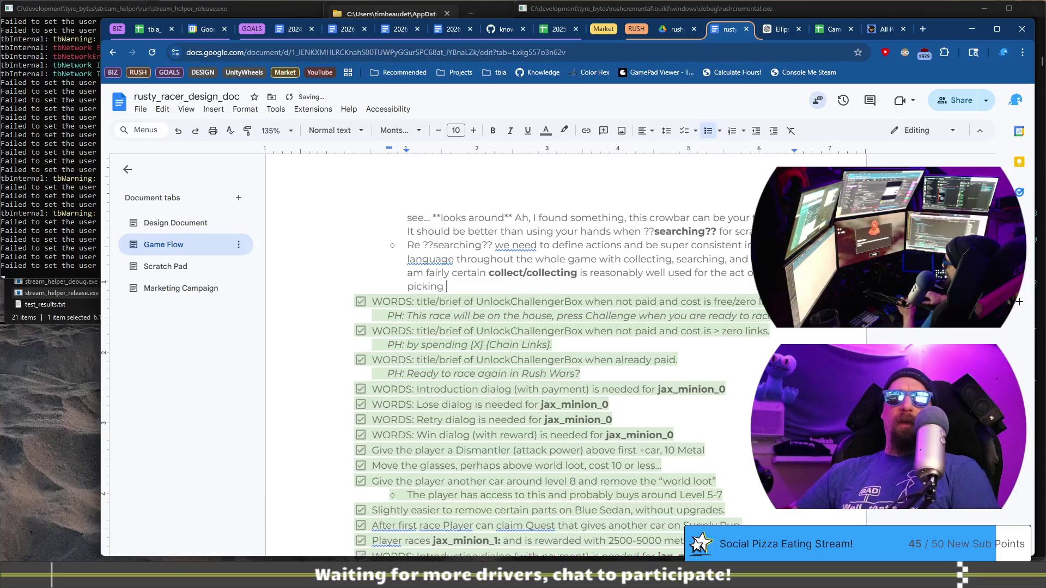
pyautogui.write('scrap up ')
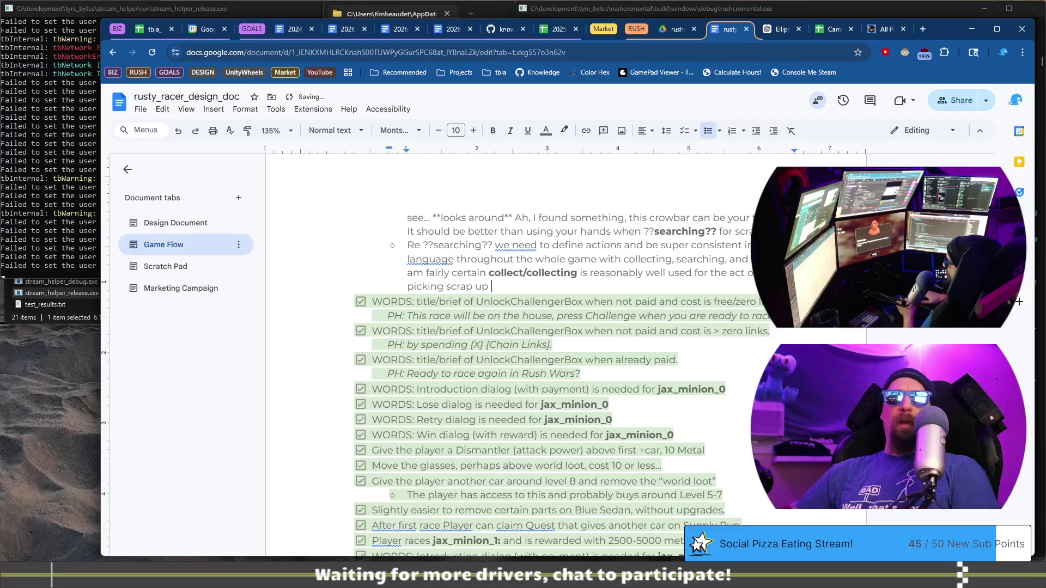
pyautogui.write('from the floor')
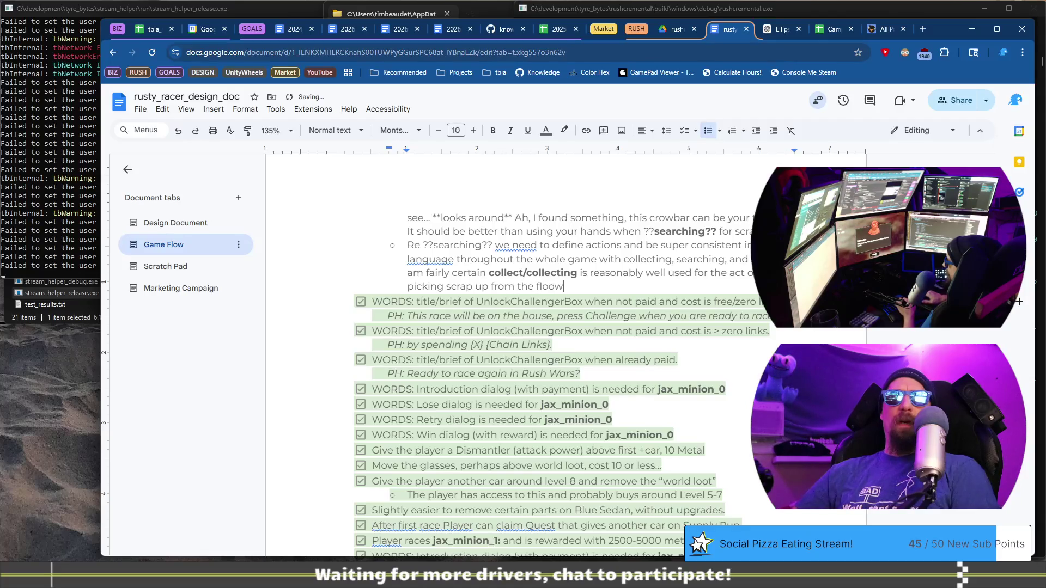
# Change 'floor' to 'world/floor' and continue the sentence with ', and'
pyautogui.hotkey('ctrl', 'Left')
pyautogui.write('world/')
pyautogui.press('End')
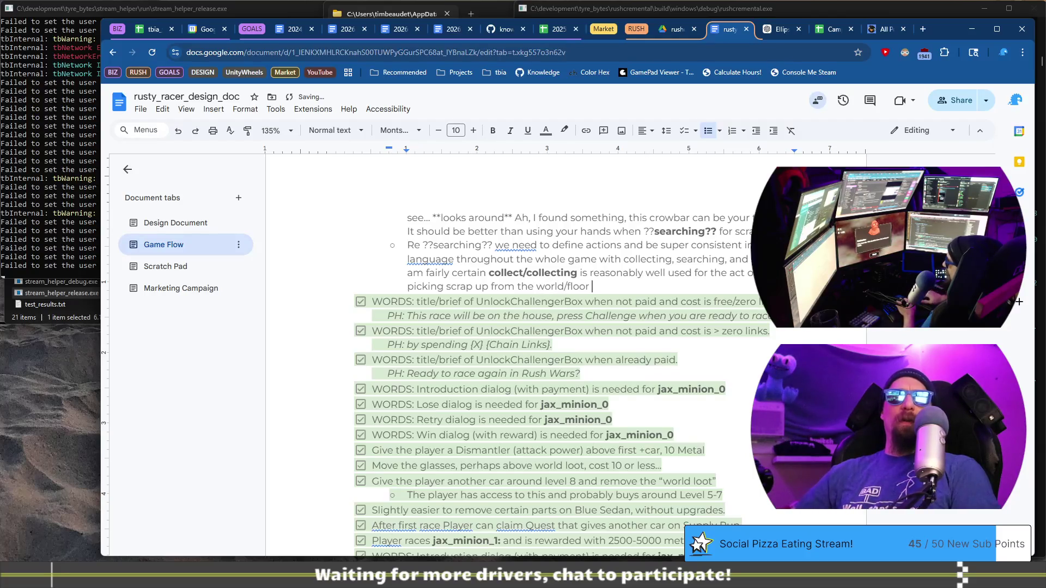
pyautogui.press('BackSpace')
pyautogui.write(', and')
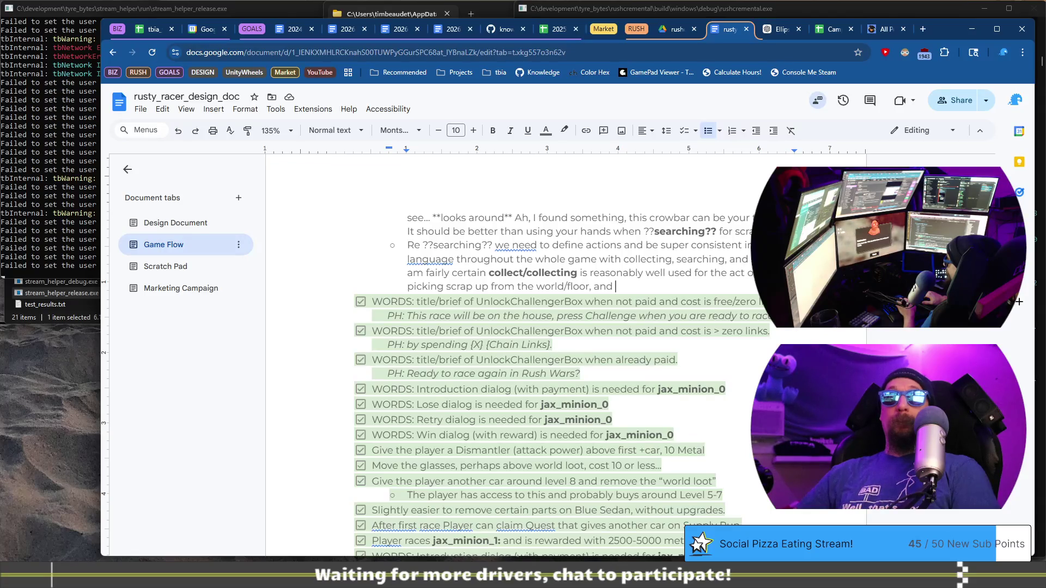
# Replace 'and' with 'but', then state uncertainty about a bolded 'search/searching'
pyautogui.press('BackSpace')
pyautogui.press('BackSpace')
pyautogui.press('BackSpace')
pyautogui.write('but ')
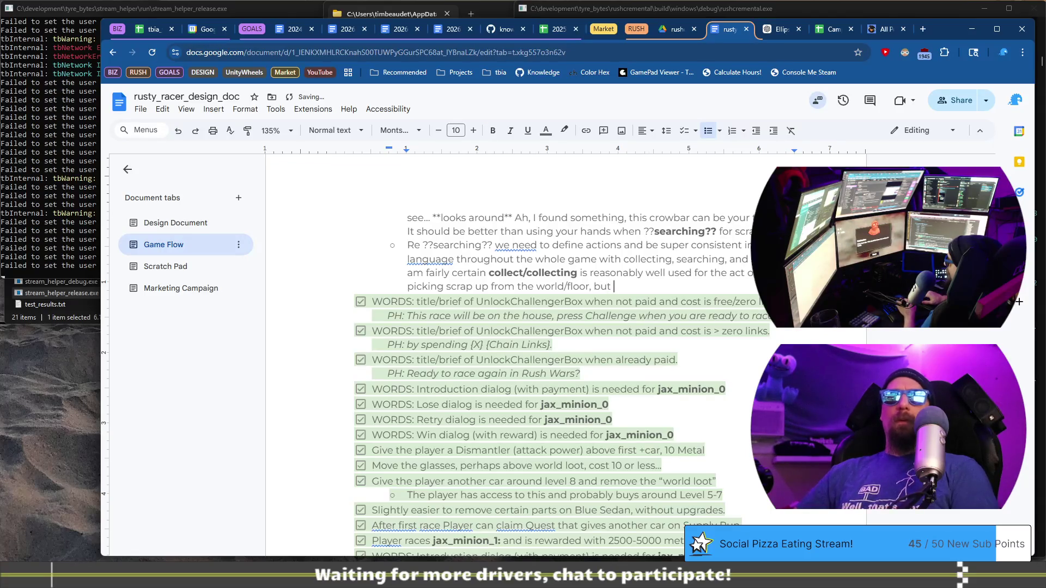
pyautogui.write('we ')
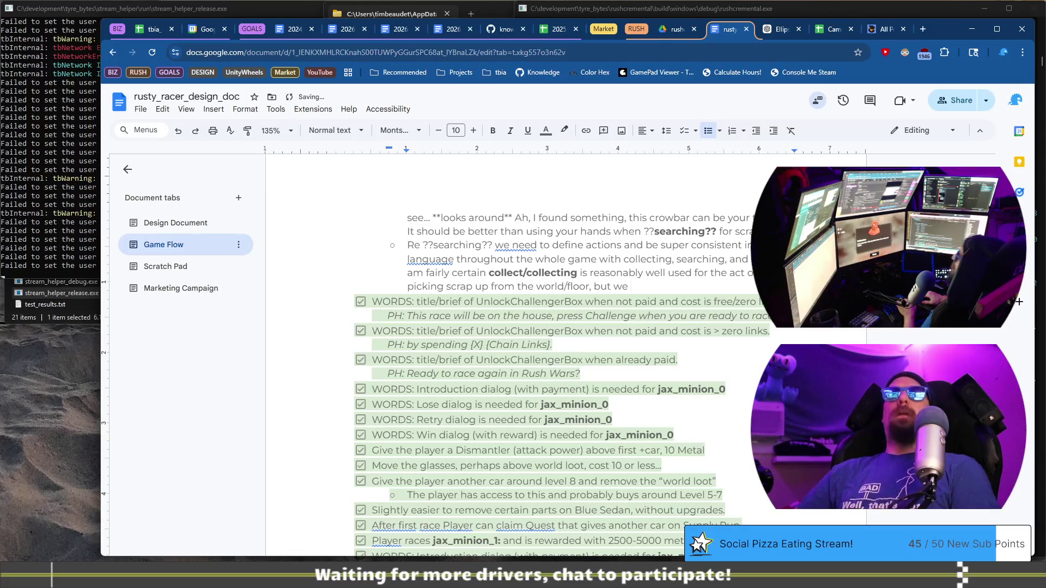
pyautogui.write("don't have consistency wi")
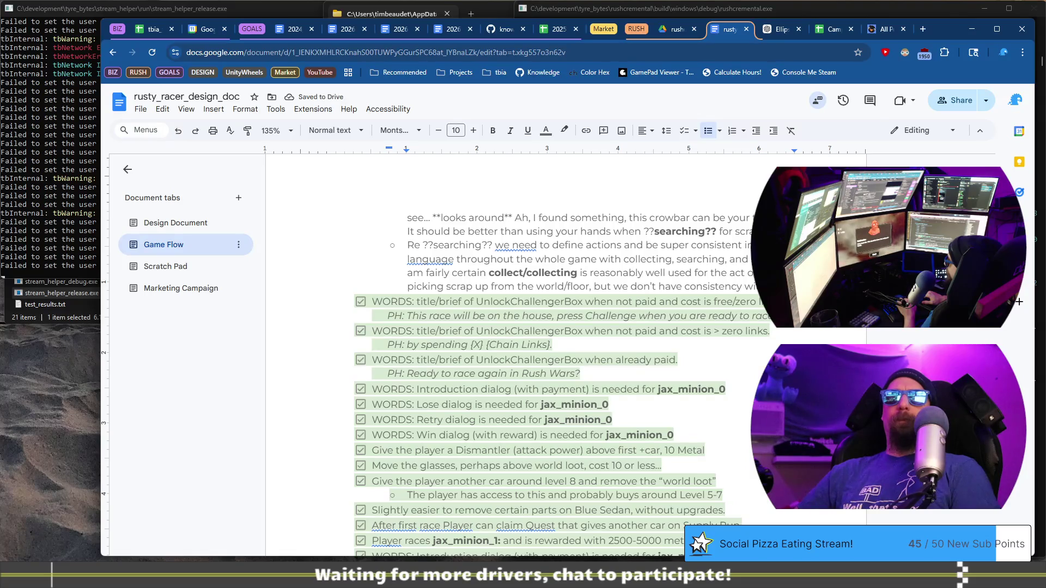
pyautogui.hotkey('ctrl', 'shift', 'Left')
pyautogui.hotkey('ctrl', 'shift', 'Left')
pyautogui.hotkey('ctrl', 'shift', 'Left')
pyautogui.write('l')
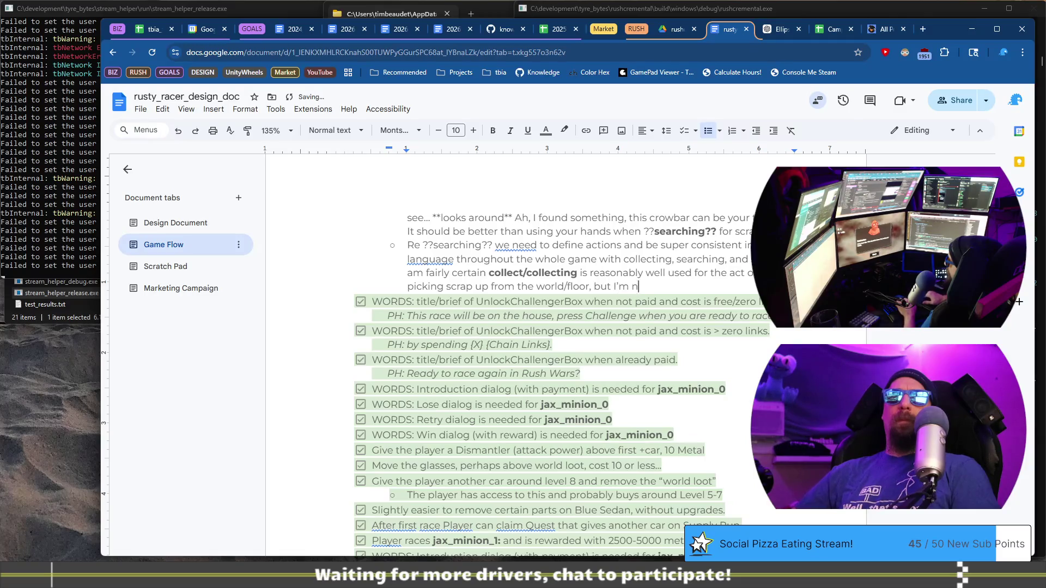
pyautogui.write('re')
pyautogui.hotkey('ctrl', 'b')
pyautogui.write(' sear')
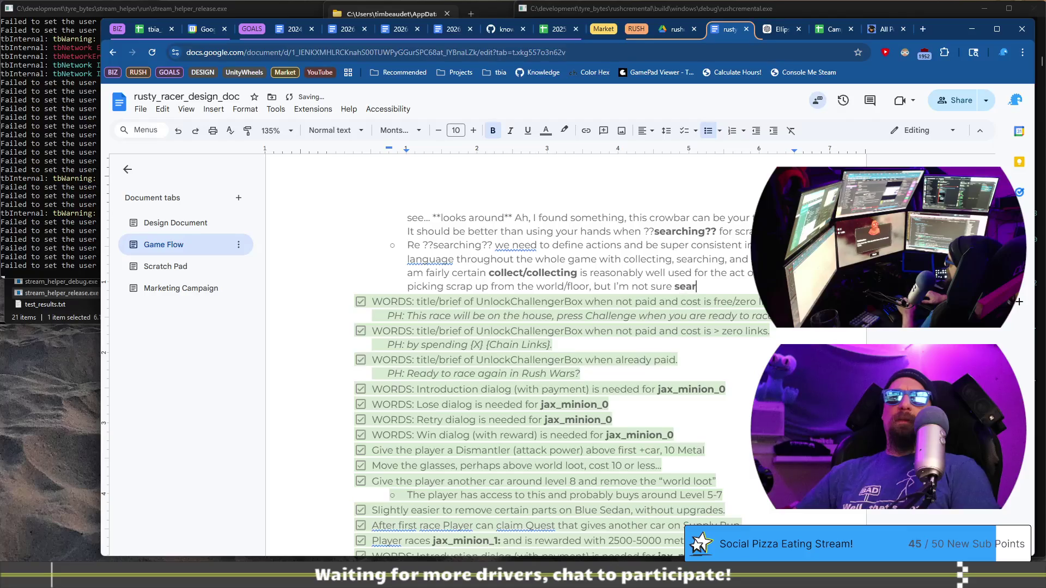
pyautogui.write('ch/searching')
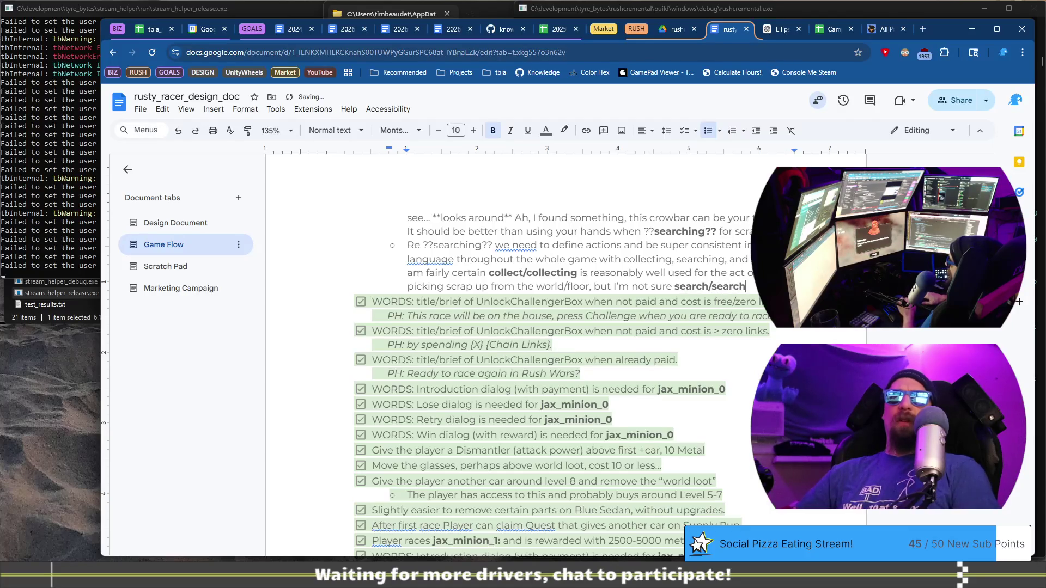
pyautogui.hotkey('ctrl', 'b')
# Extend the searching note with consistent search/searching use and 'searching through fog' hints, ending 'this is important for clarity to player'
pyautogui.write('used')
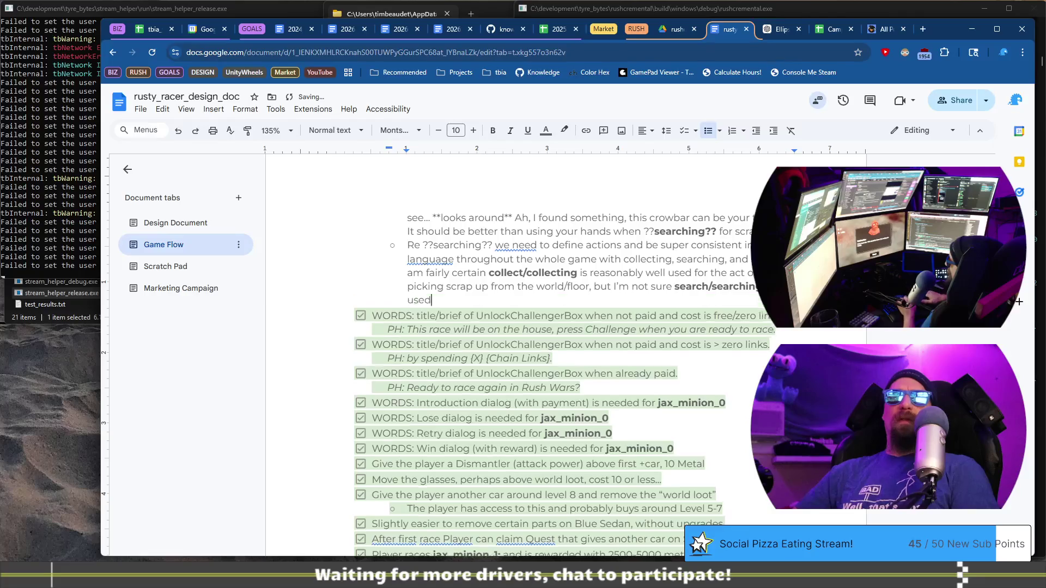
pyautogui.write(' costent')
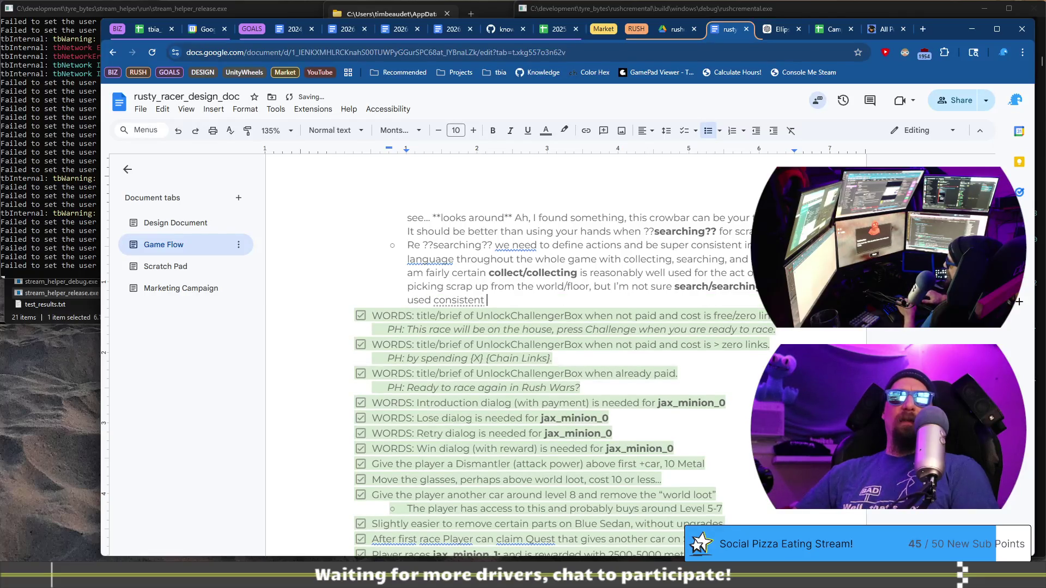
pyautogui.write('ly for the act of ')
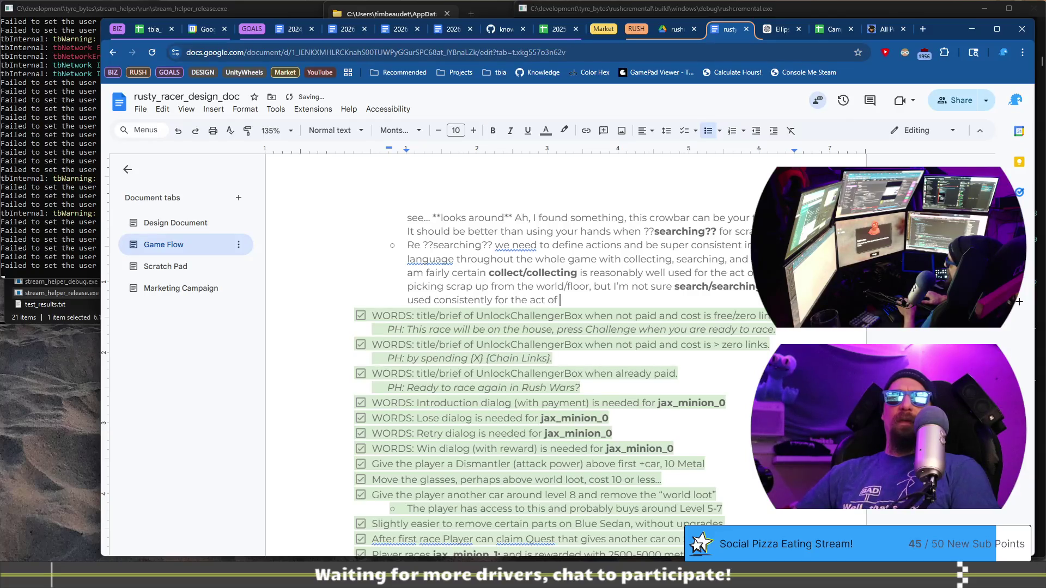
pyautogui.write('looking ')
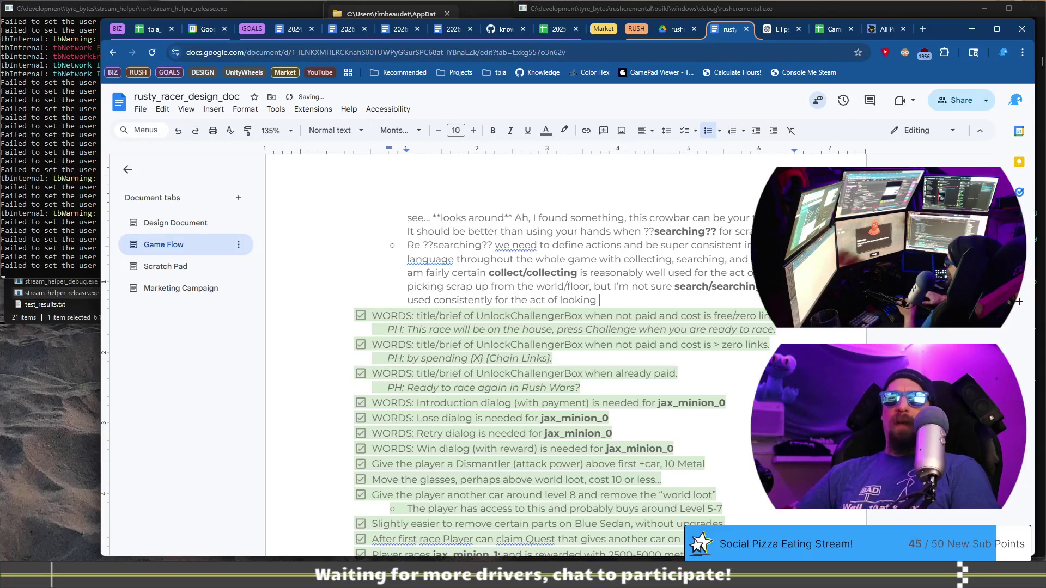
pyautogui.write('in car/searchable.')
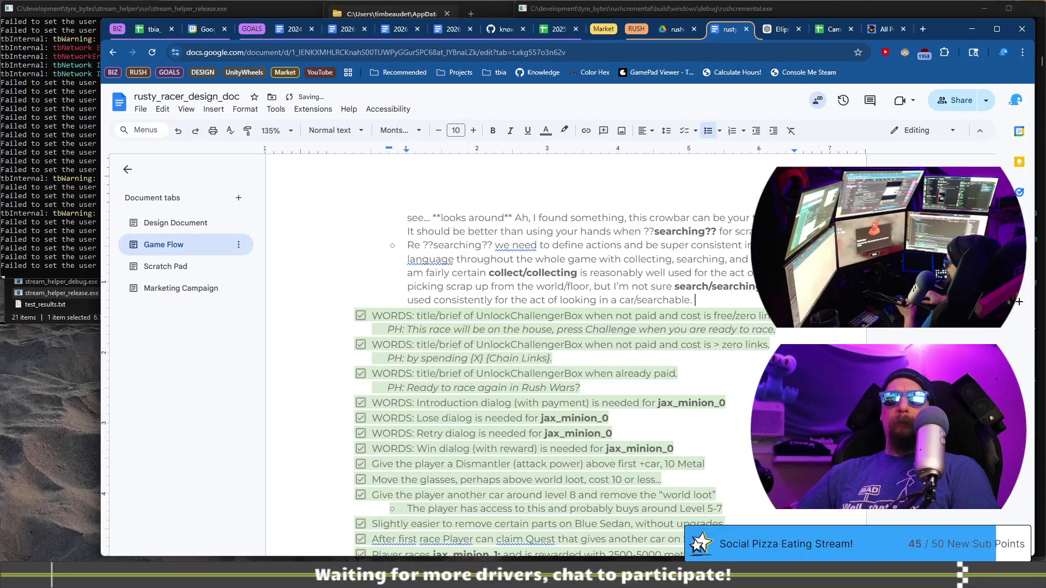
pyautogui.write('There is')
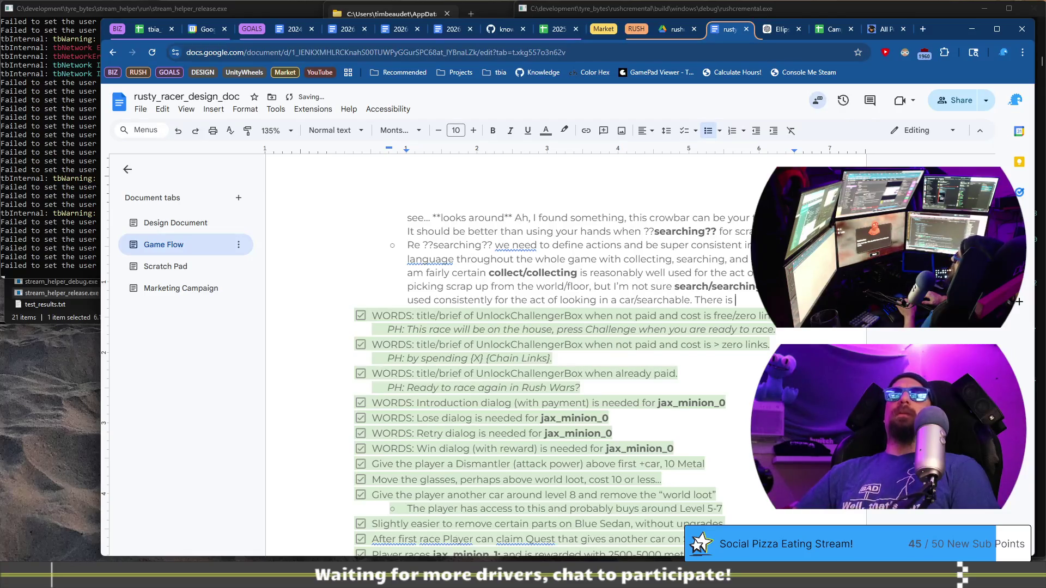
pyautogui.write(' al')
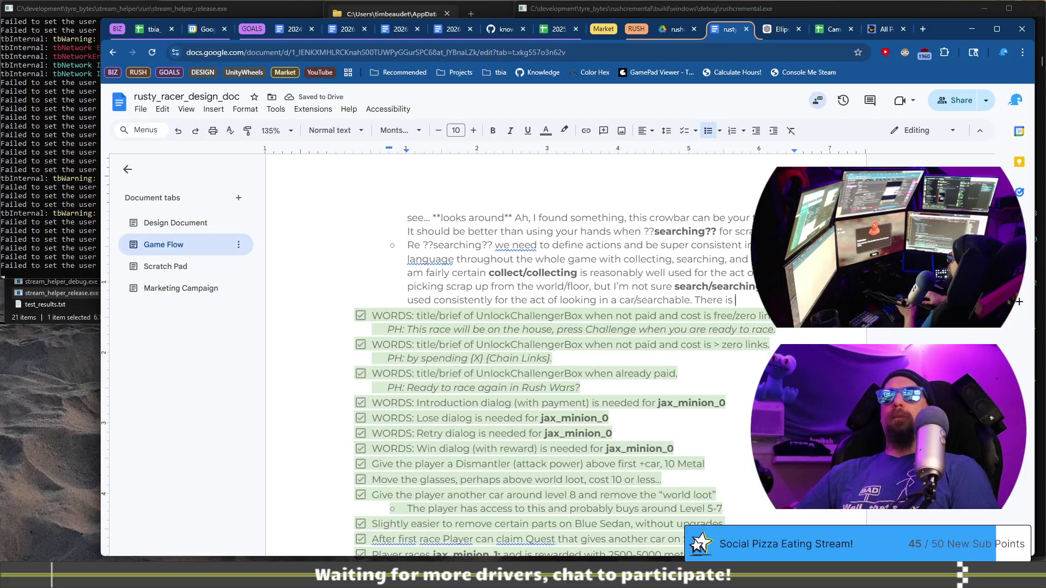
pyautogui.write('so s')
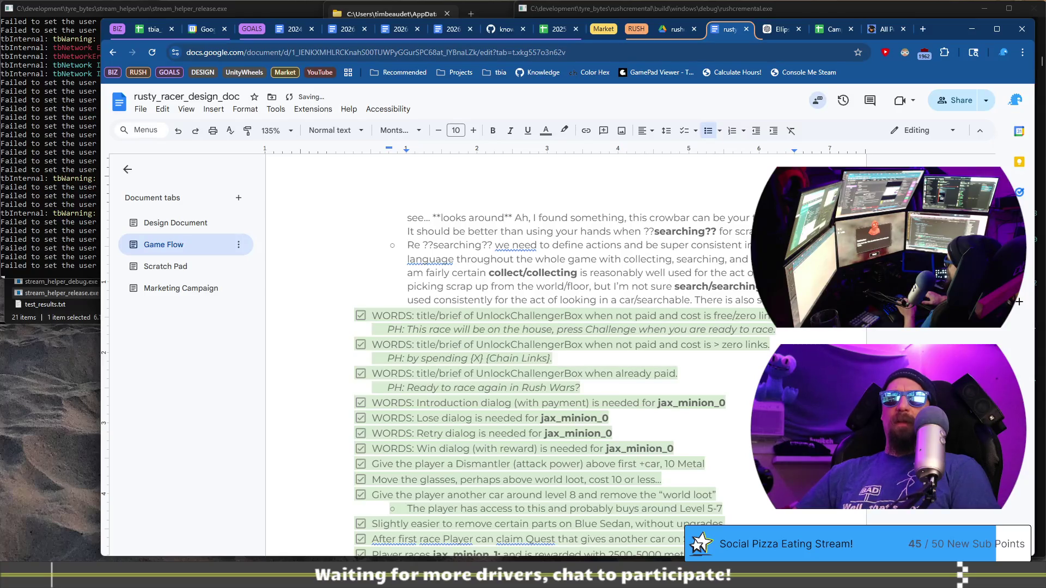
pyautogui.write(' hints/l')
pyautogui.write('anguage')
pyautogui.write(' o')
pyautogui.write('"searching throu')
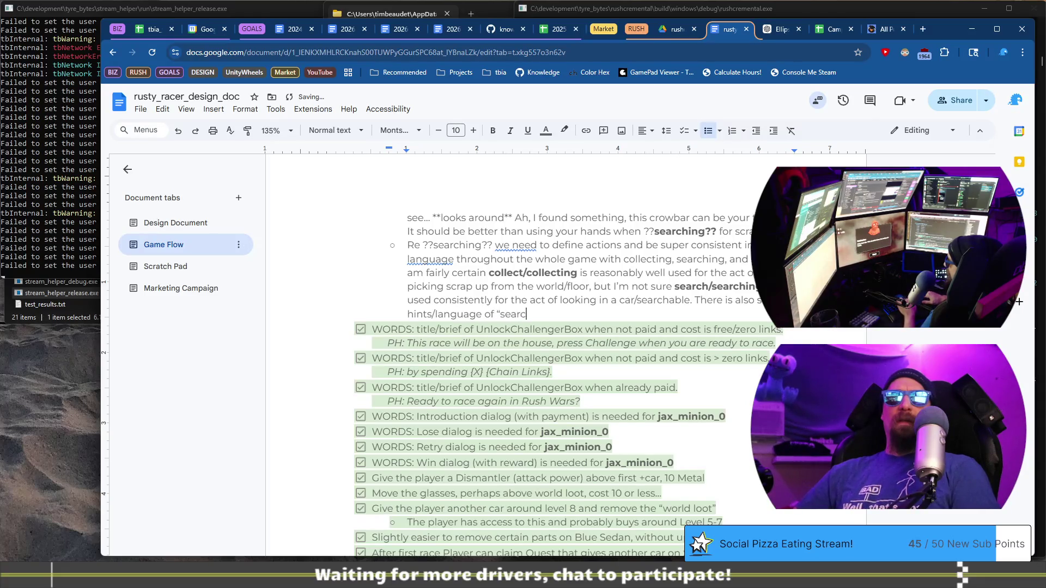
pyautogui.write('gh fog" ')
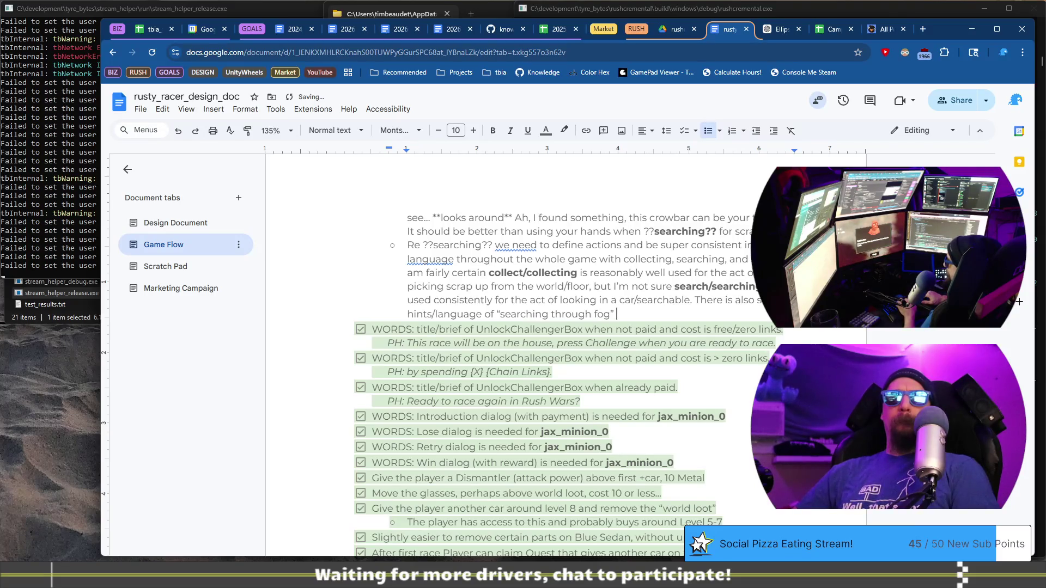
pyautogui.write('which')
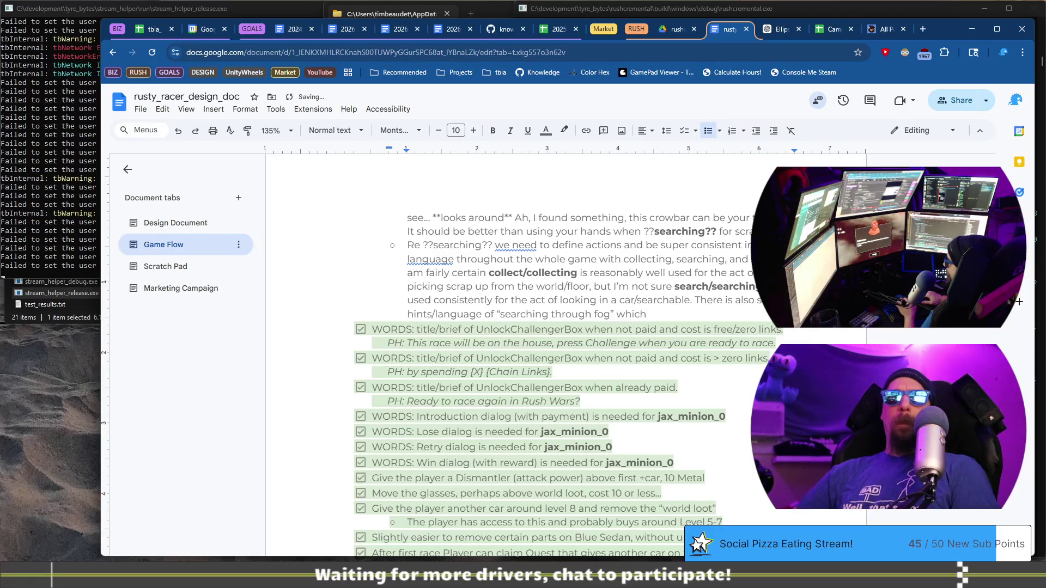
pyautogui.hotkey('ctrl', 'BackSpace')
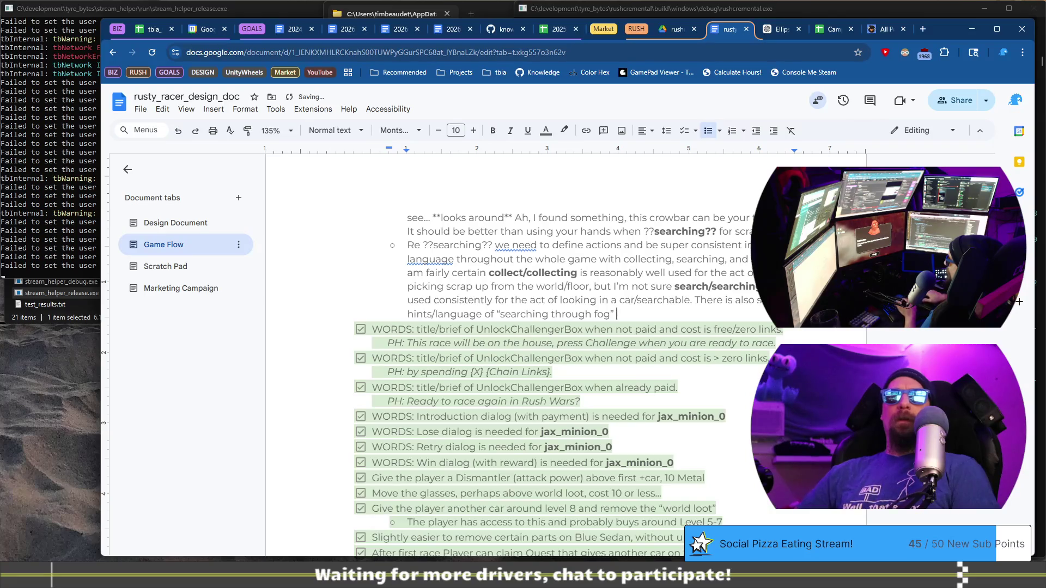
pyautogui.write('this ')
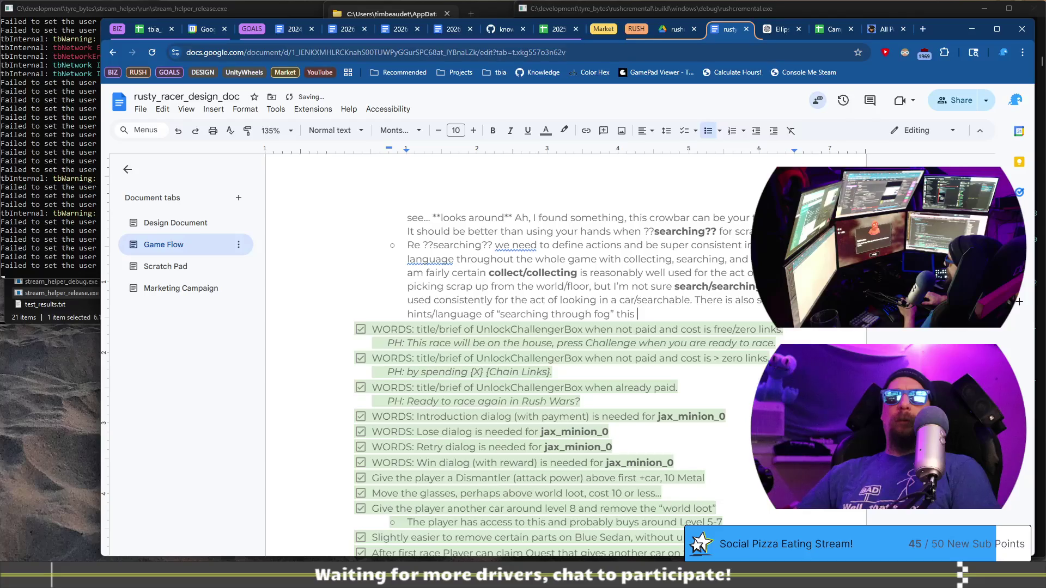
pyautogui.write('is important for clar')
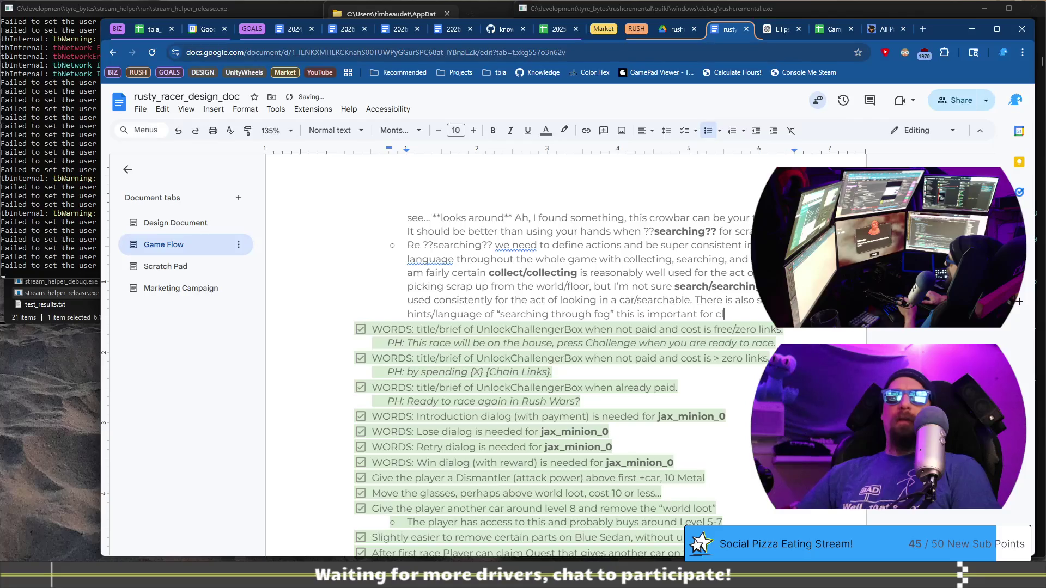
pyautogui.write('ity to p')
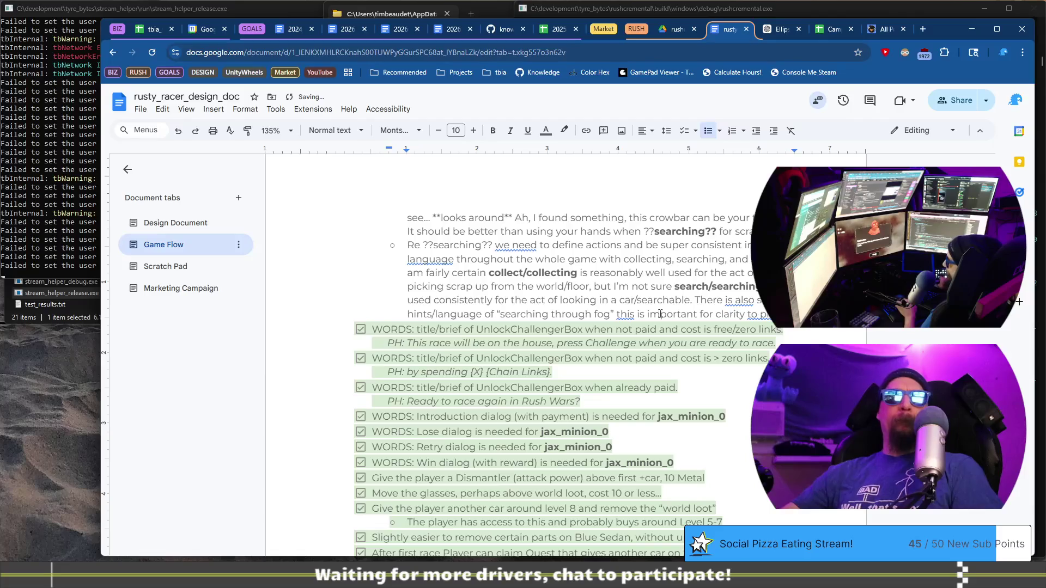
pyautogui.tripleClick(480, 284)
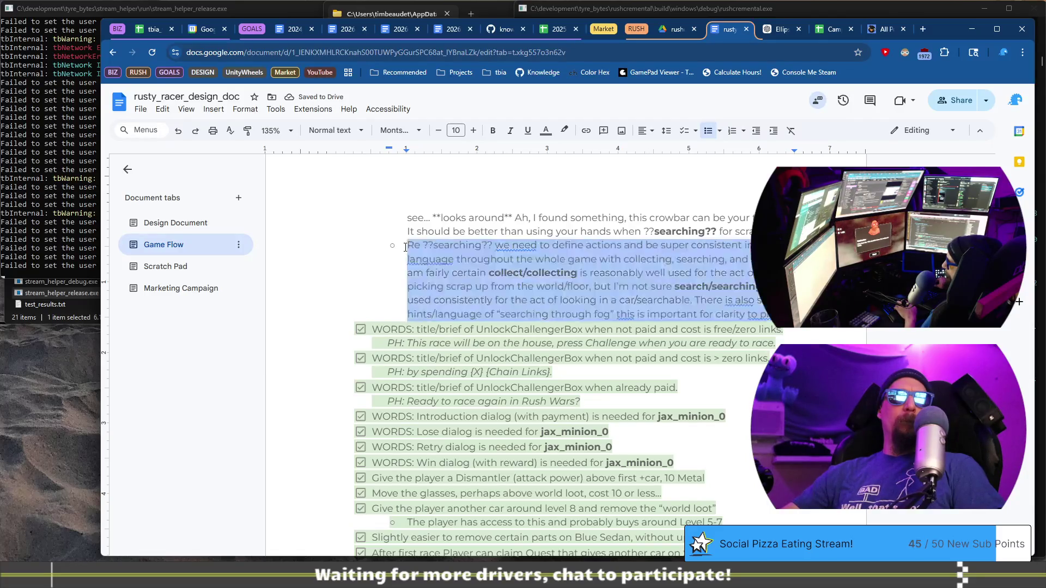
# Paste a copy of the searching note as a new paragraph below the Part definition
pyautogui.scroll(20, 480, 285)
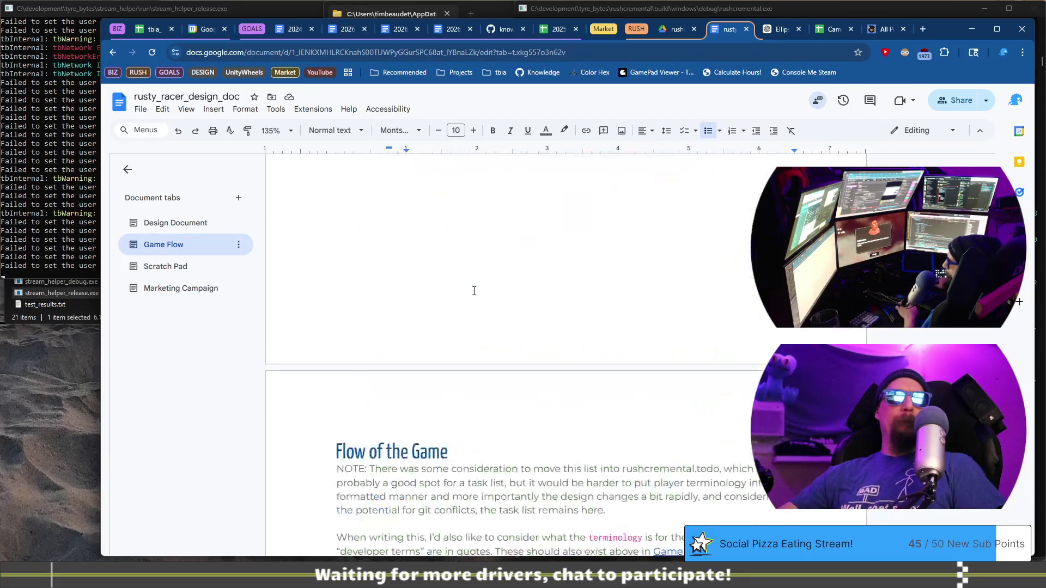
pyautogui.scroll(-20, 544, 327)
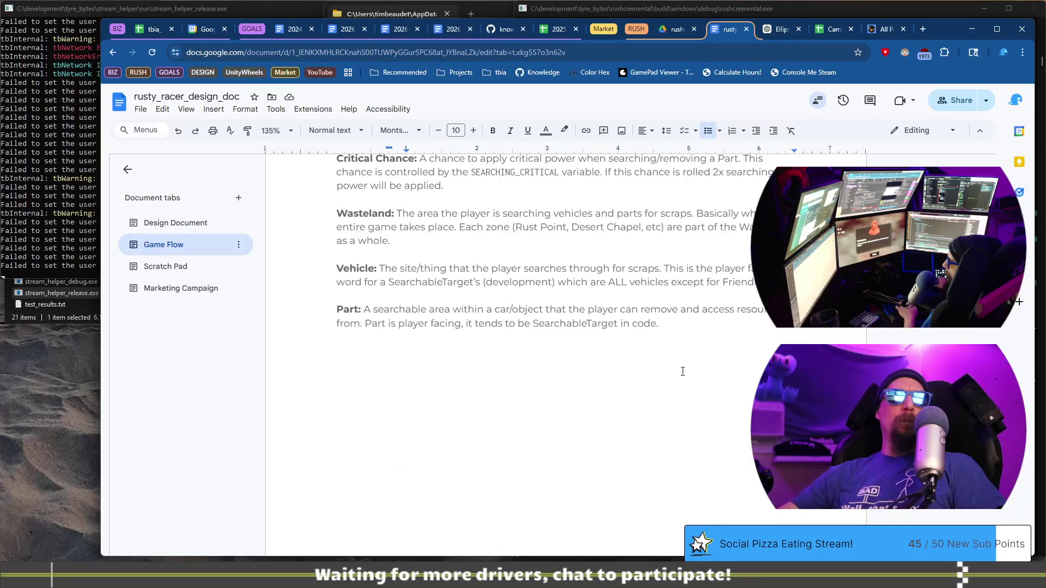
pyautogui.press('Return')
pyautogui.press('Return')
pyautogui.hotkey('ctrl', 'v')
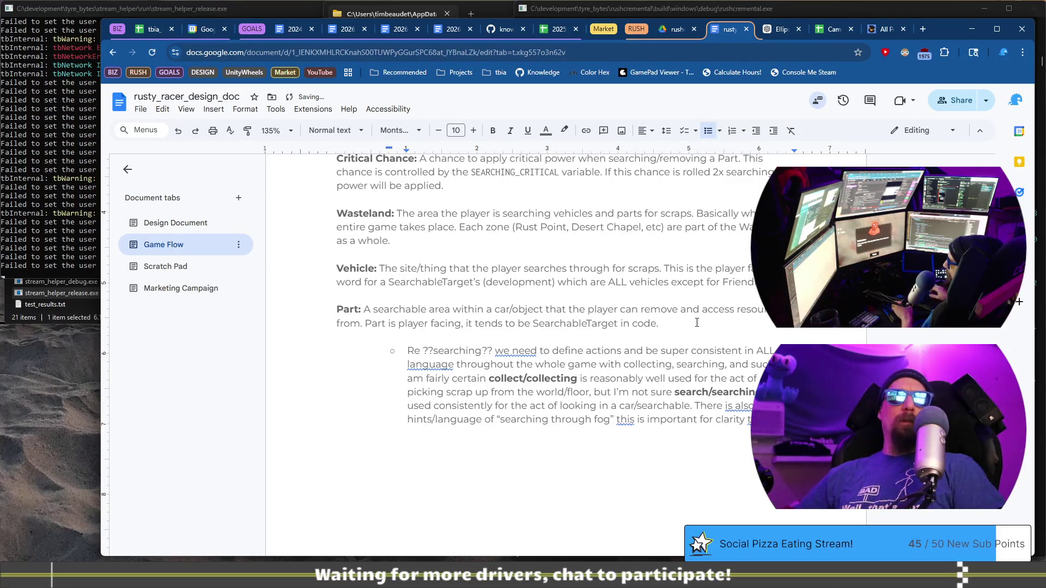
pyautogui.hotkey('ctrl', 'shift', '9')
# Make the pasted note plain paragraph text and colour it orange
pyautogui.hotkey('ctrl', 'z')
pyautogui.hotkey('ctrl', 'z')
pyautogui.hotkey('ctrl', 'z')
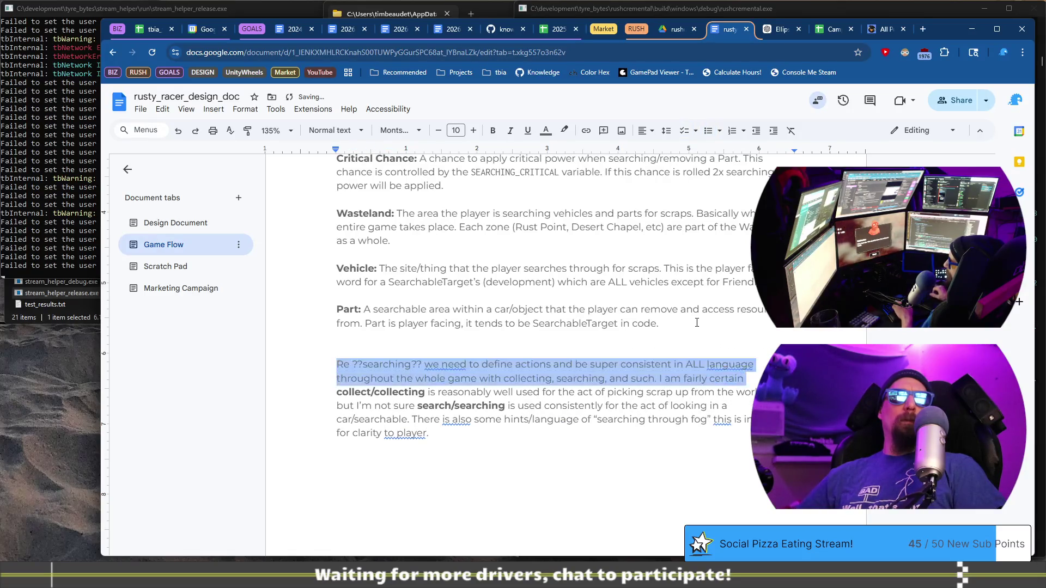
pyautogui.hotkey('shift', 'Down')
pyautogui.hotkey('shift', 'Down')
pyautogui.hotkey('shift', 'Down')
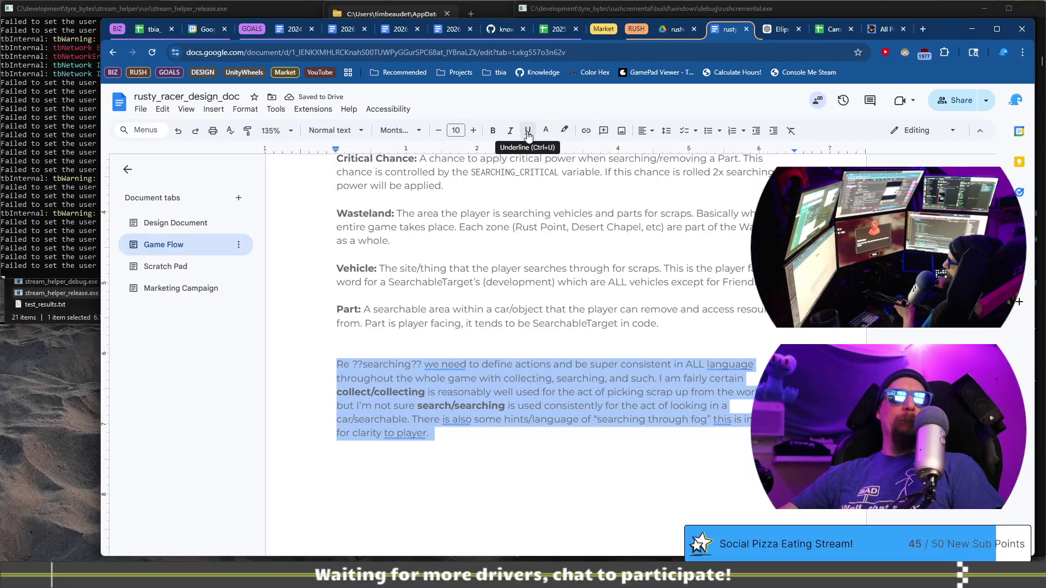
pyautogui.click(545, 130)
pyautogui.click(565, 131)
pyautogui.click(546, 132)
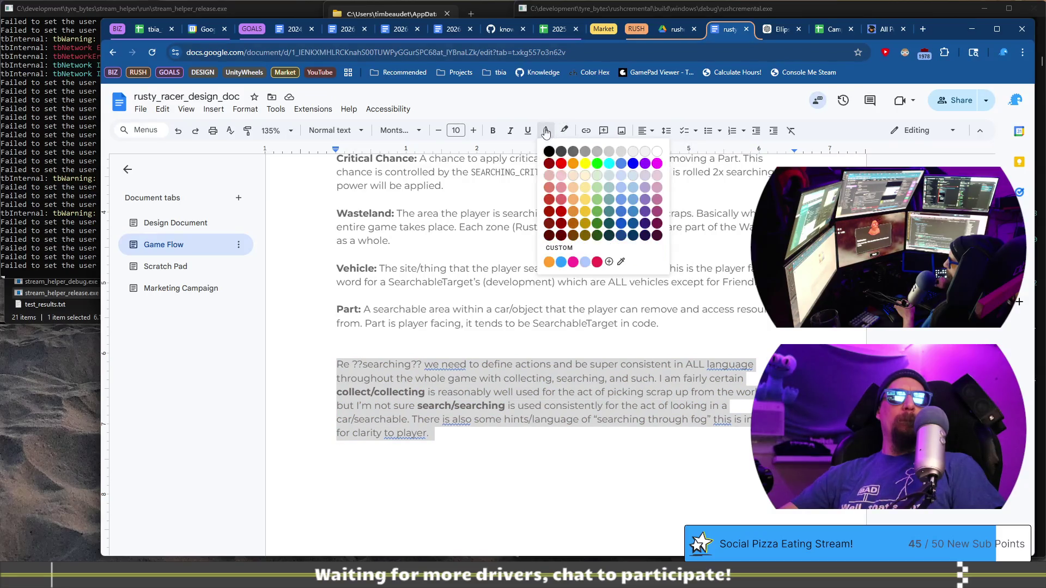
pyautogui.click(574, 164)
# Insert a blank line between the Part definition and the orange note
pyautogui.click(583, 299)
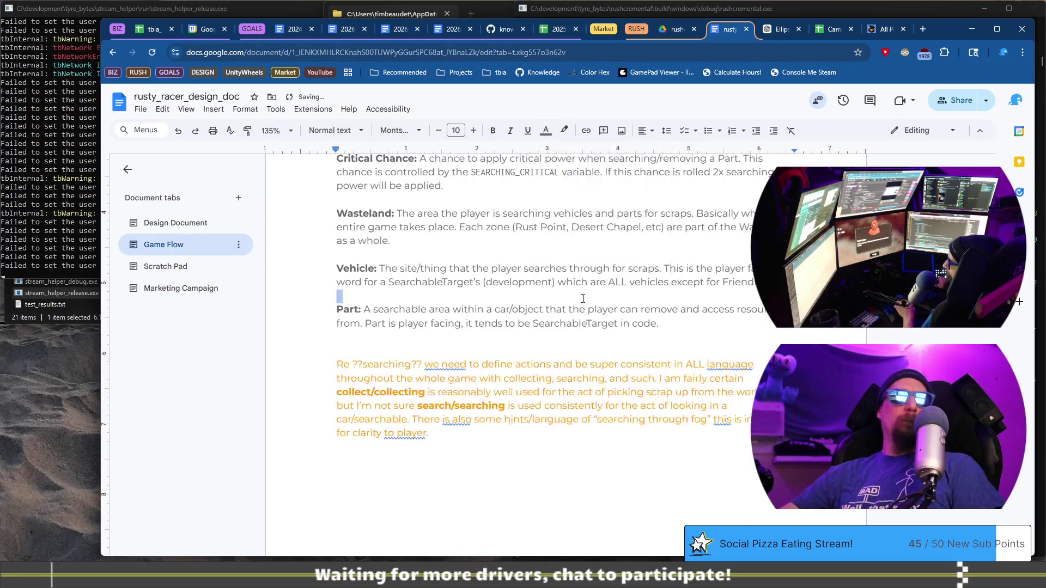
pyautogui.click(567, 325)
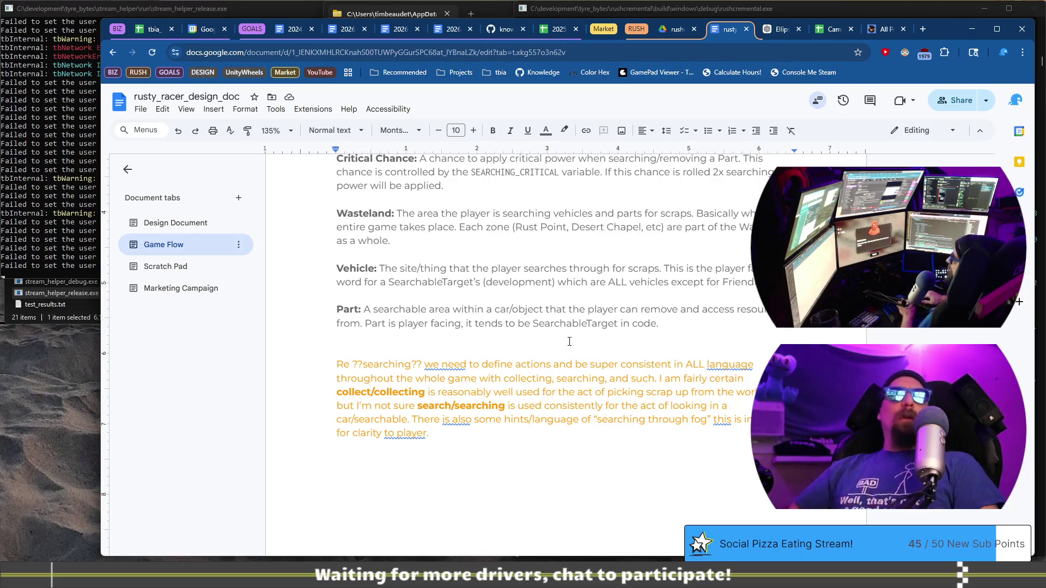
pyautogui.press('Return')
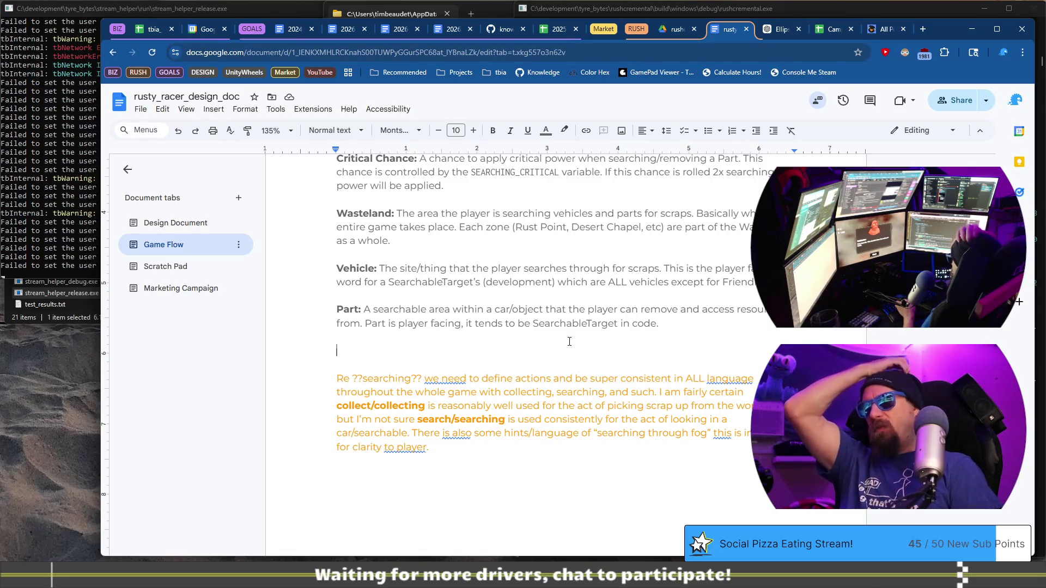
# Add a new empty checklist item below the 'Re ??searching??' note, then switch to the game
pyautogui.scroll(-5, 547, 326)
pyautogui.scroll(-20, 547, 326)
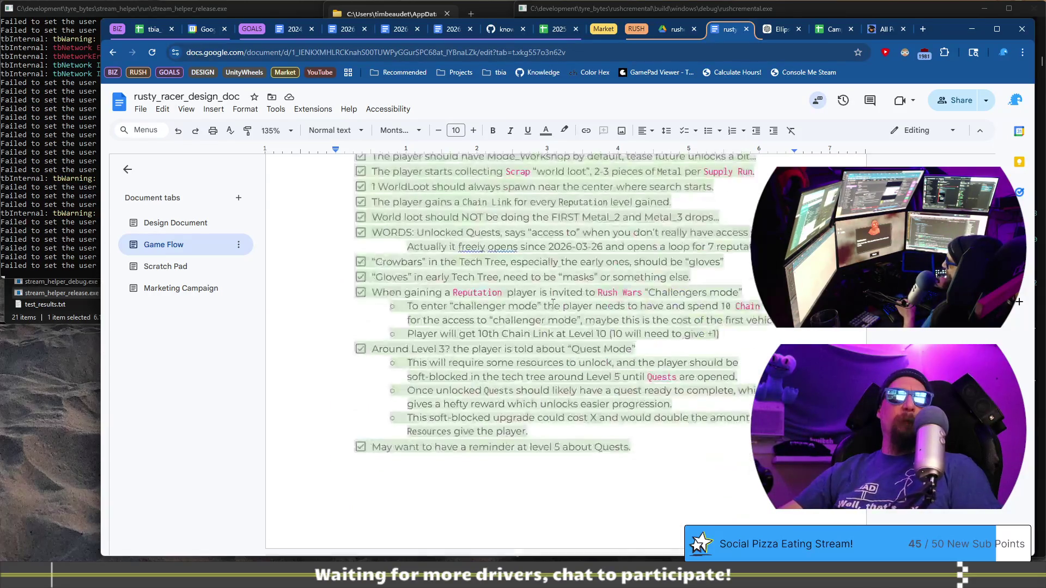
pyautogui.scroll(1, 559, 293)
pyautogui.scroll(-1, 559, 293)
pyautogui.click(501, 475)
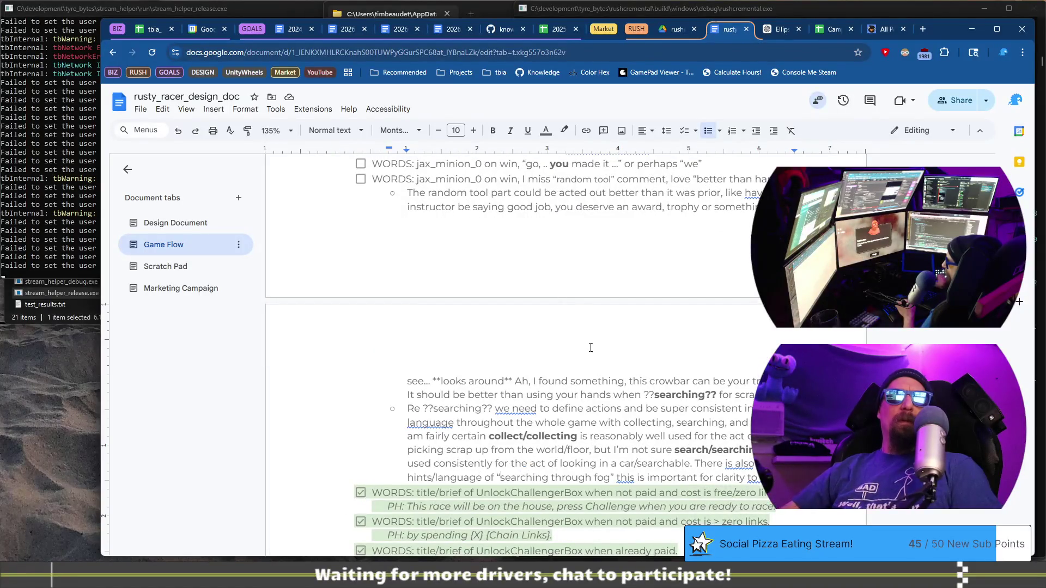
pyautogui.press('Return')
pyautogui.hotkey('shift', 'Tab')
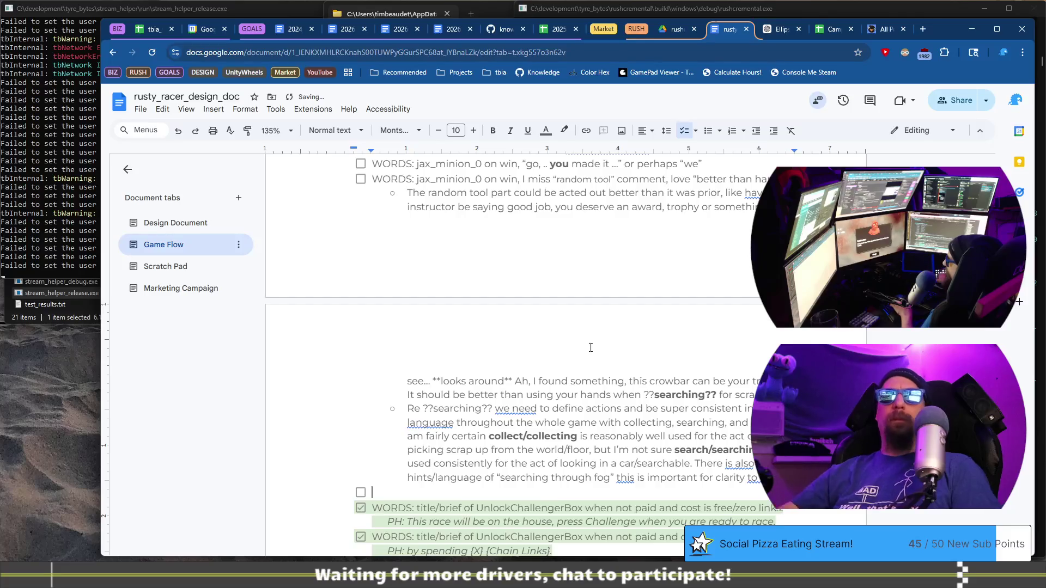
pyautogui.hotkey('alt', 'Tab')
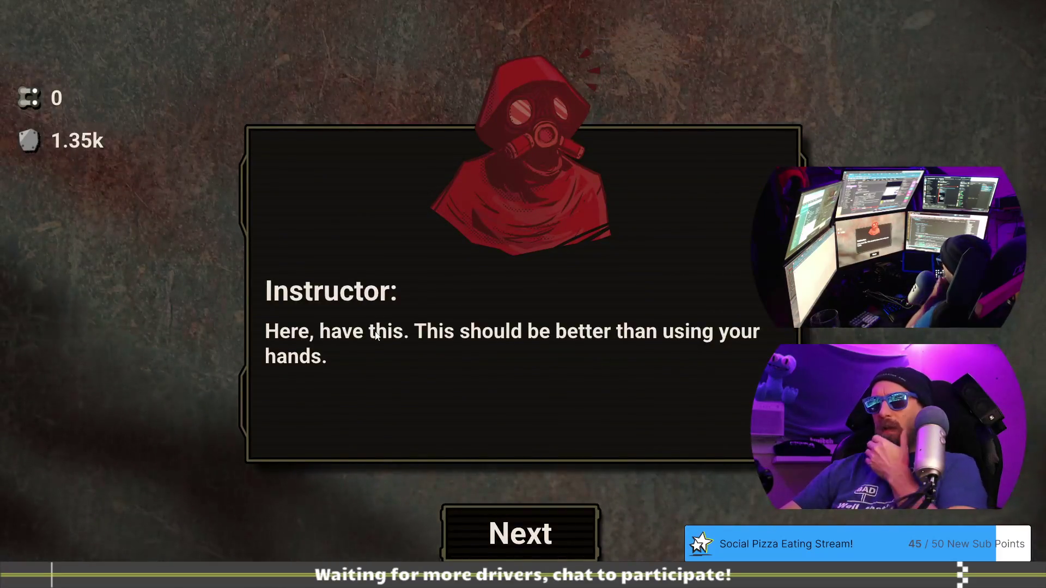
# Advance the Instructor dialog to view the crowbar reward line, then return to the doc
pyautogui.click(538, 519)
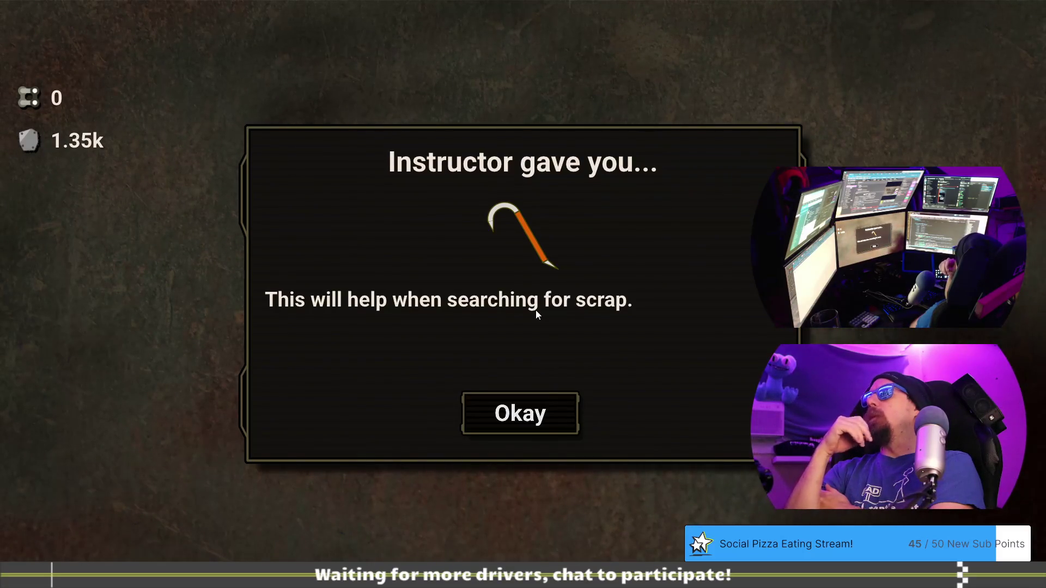
pyautogui.hotkey('alt', 'Tab')
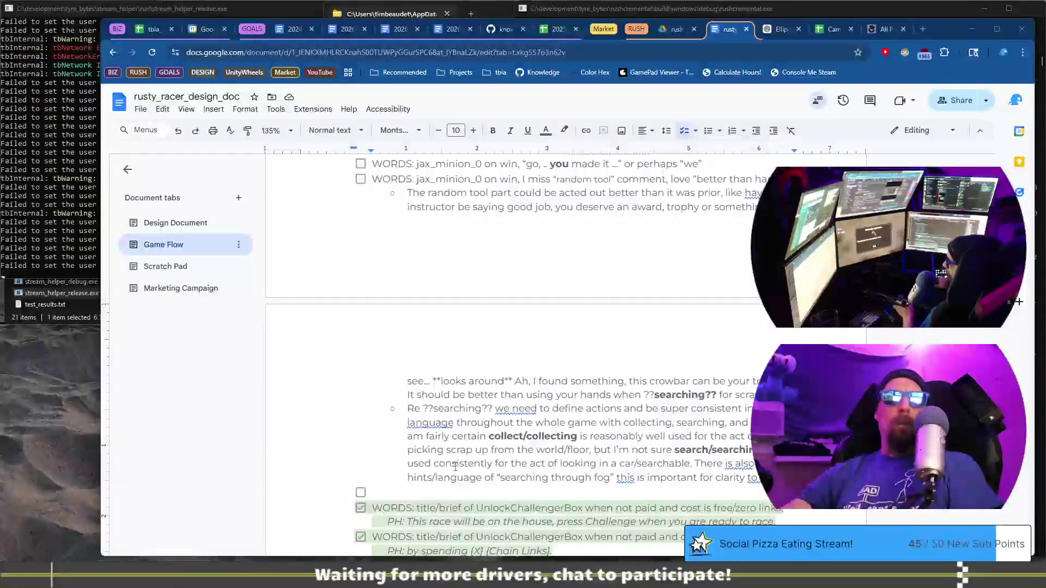
# Type a note on the new line saying the crowbar reward is also still placeholder
pyautogui.scroll(1, 455, 486)
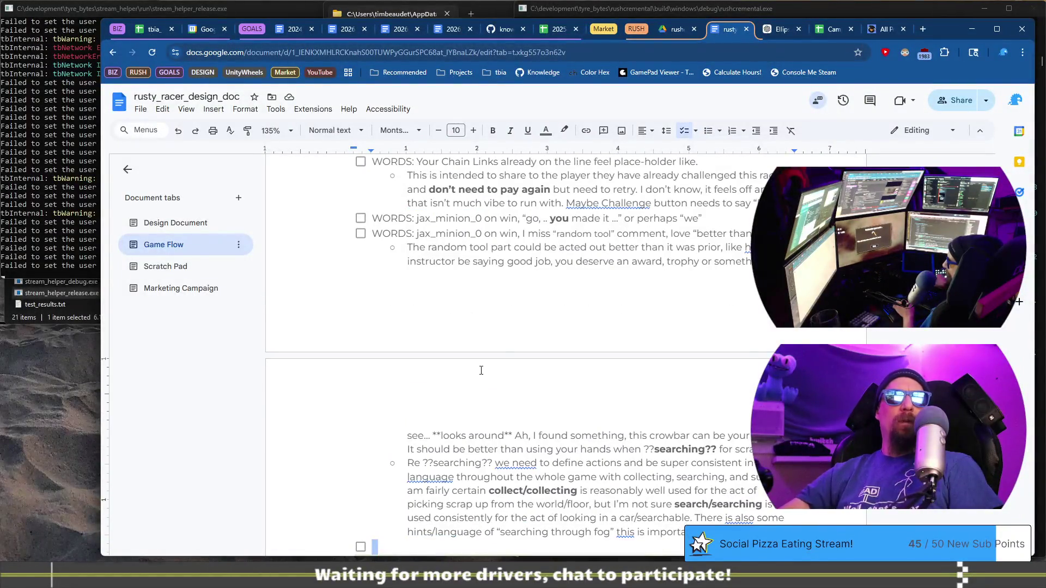
pyautogui.write('WORD')
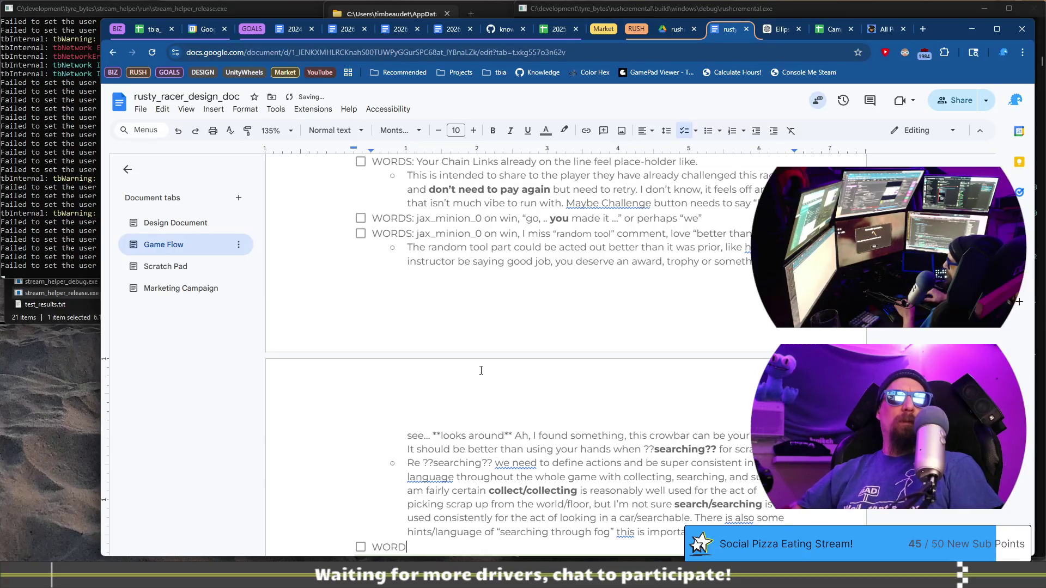
pyautogui.hotkey('ctrl', 'shift', 'Left')
pyautogui.hotkey('ctrl', 'z')
pyautogui.hotkey('ctrl', 'z')
pyautogui.hotkey('ctrl', 'z')
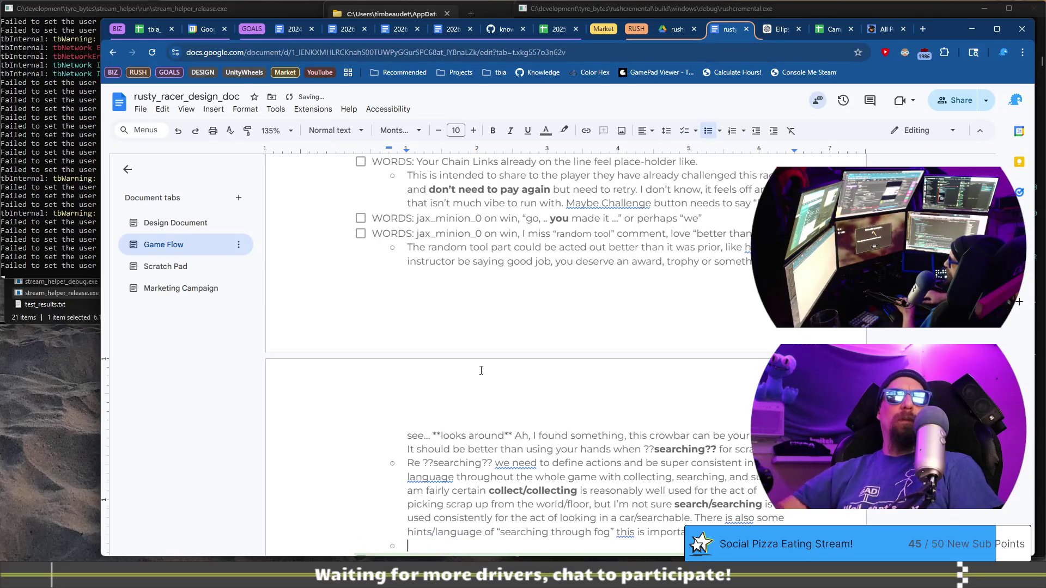
pyautogui.write('The')
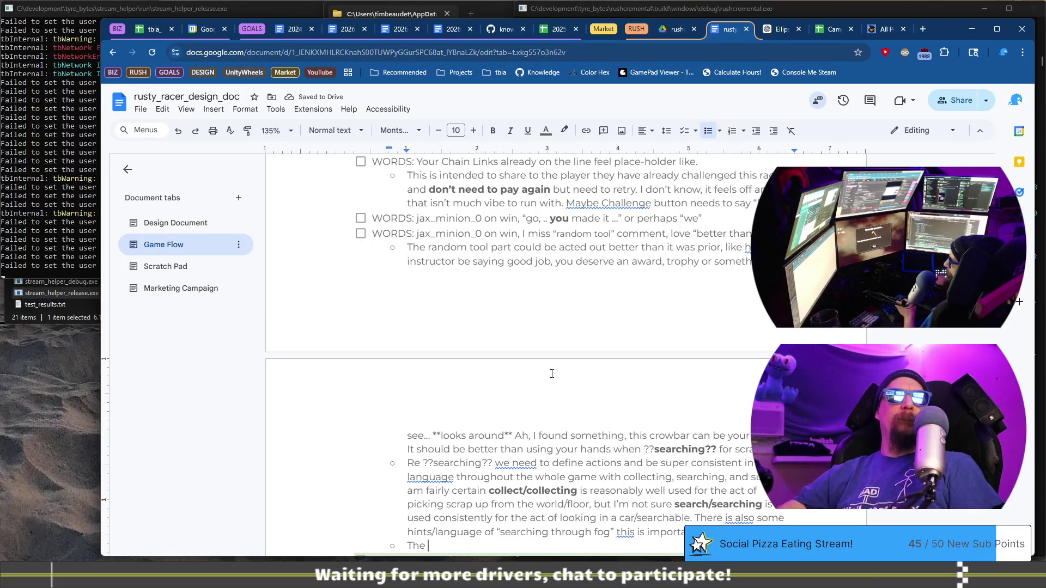
pyautogui.scroll(-2, 567, 344)
pyautogui.write('c')
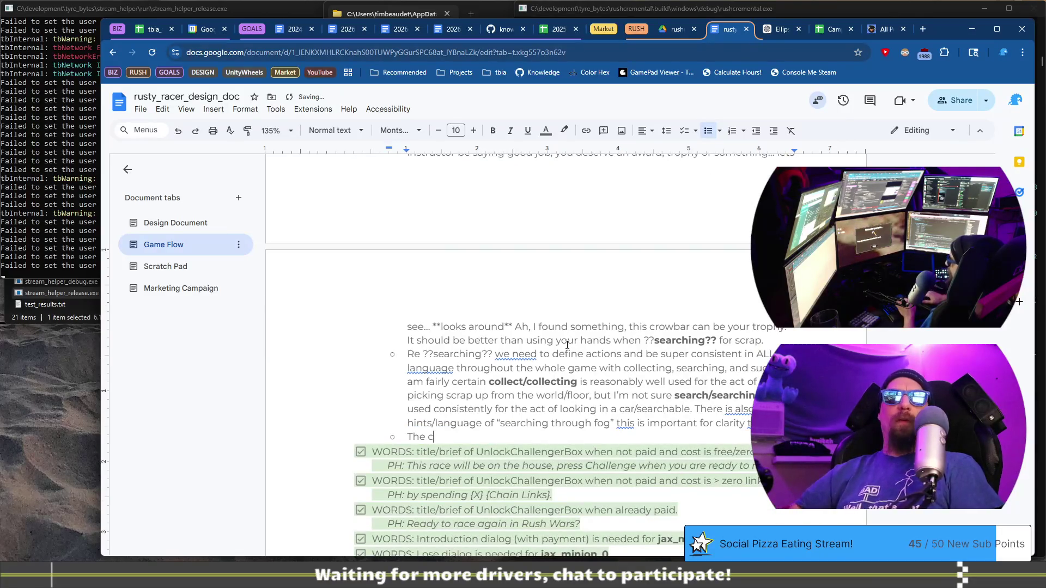
pyautogui.write('roswbar wor')
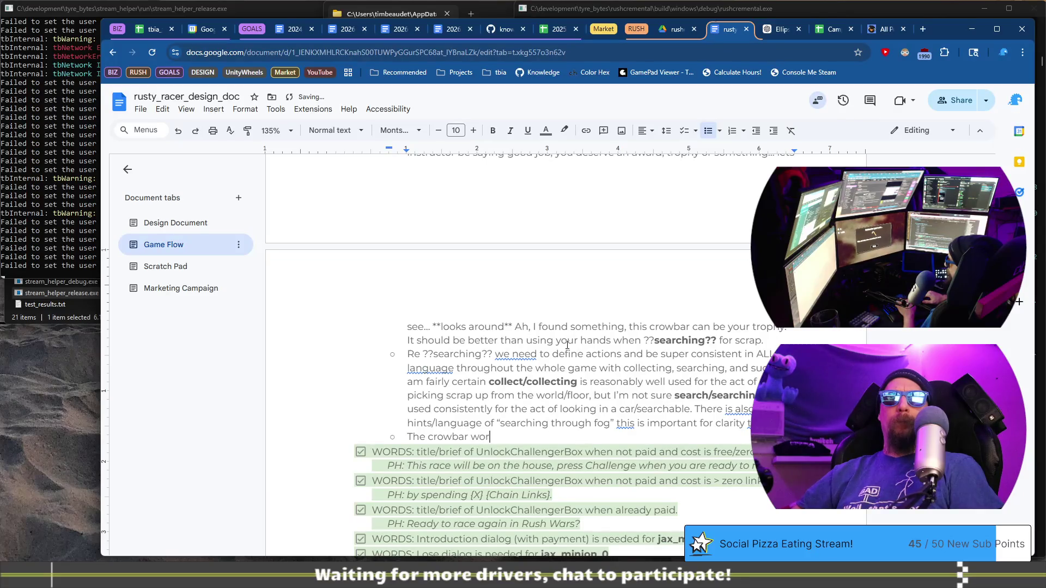
pyautogui.press('BackSpace')
pyautogui.press('BackSpace')
pyautogui.press('BackSpace')
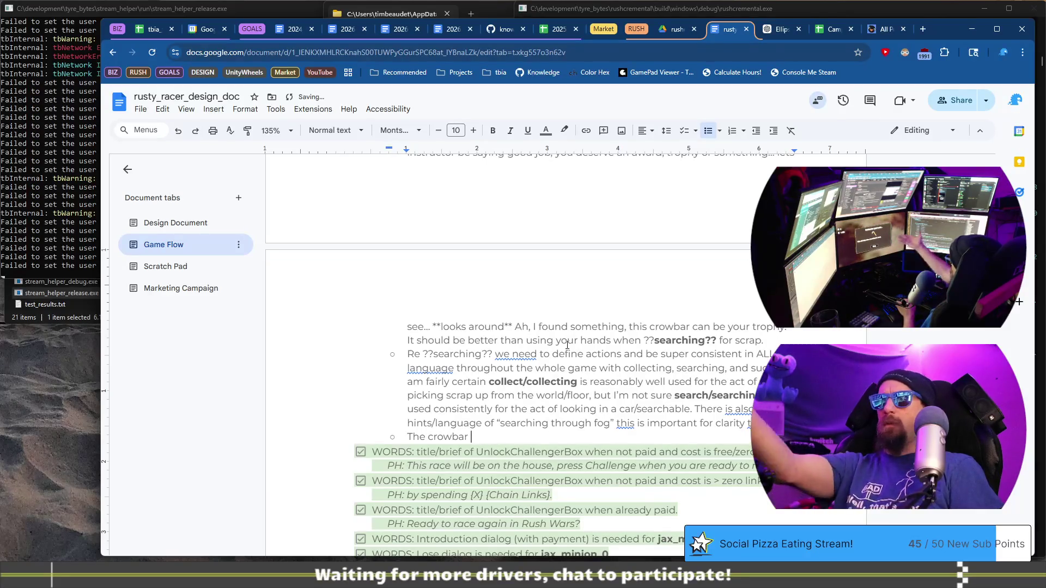
pyautogui.write('reward is also still placehoa')
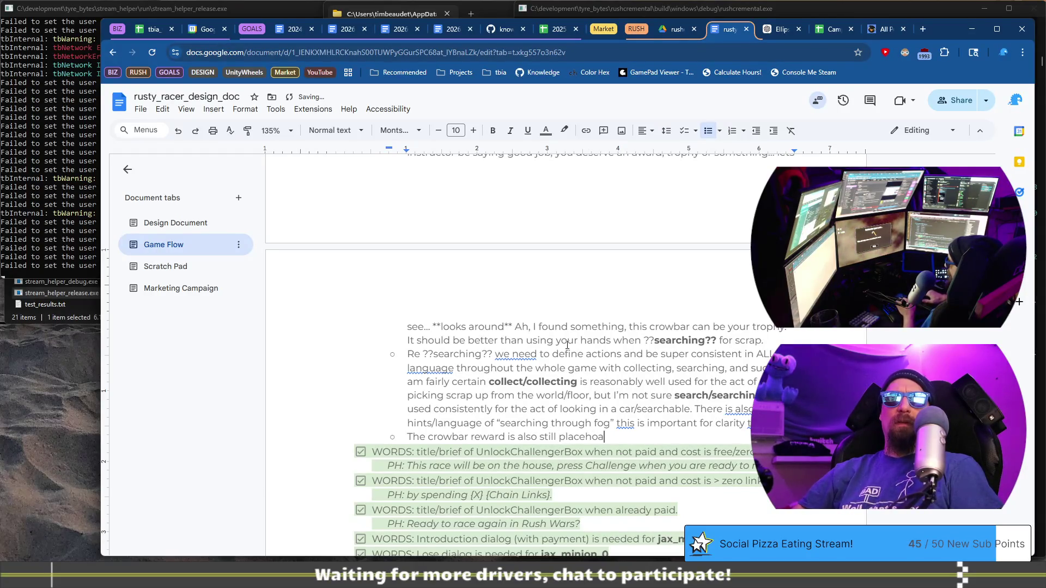
pyautogui.press('BackSpace')
pyautogui.write('lder this')
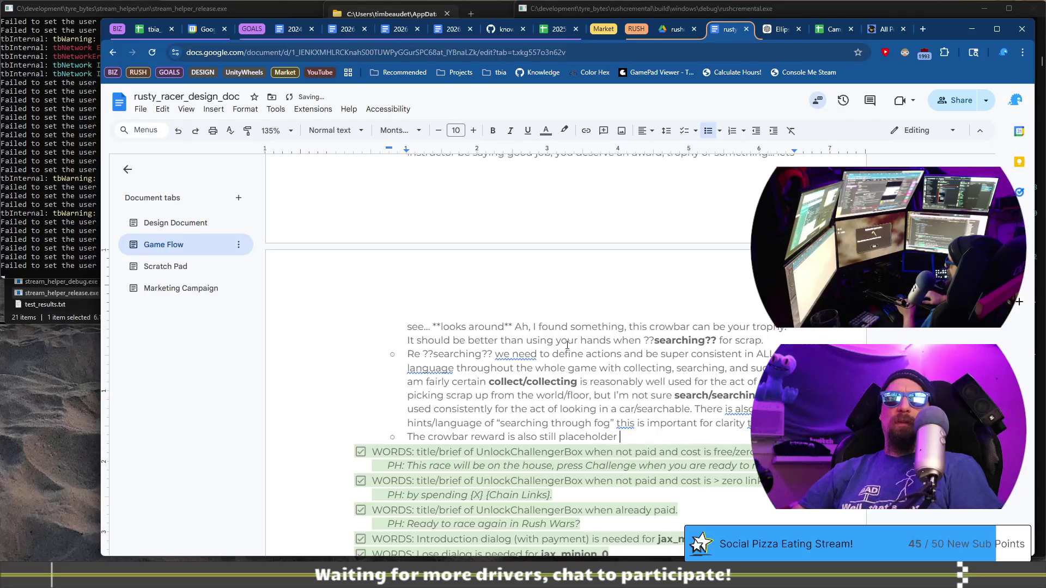
pyautogui.write(' could be much')
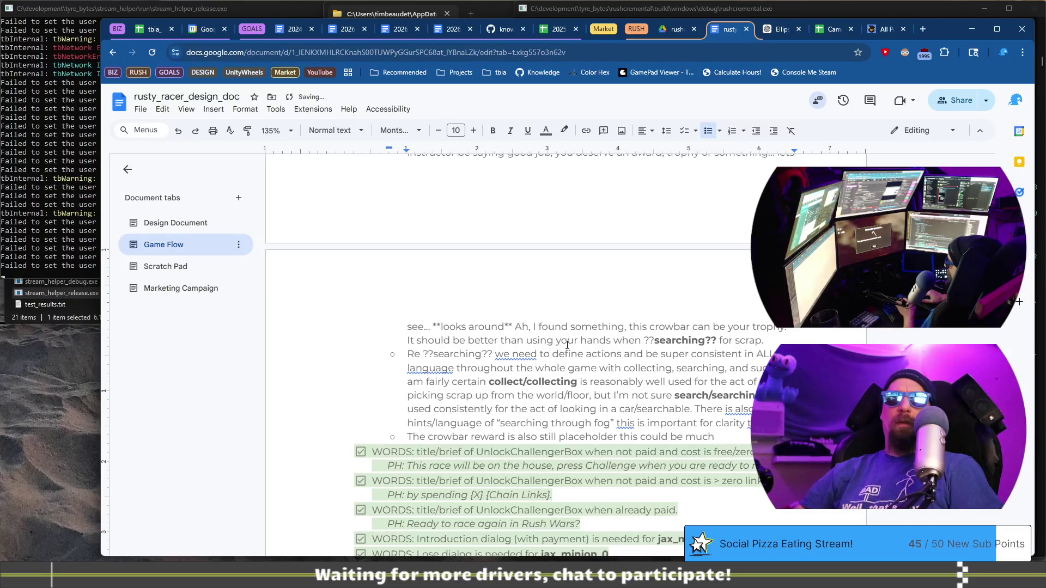
pyautogui.hotkey('ctrl', 'BackSpace')
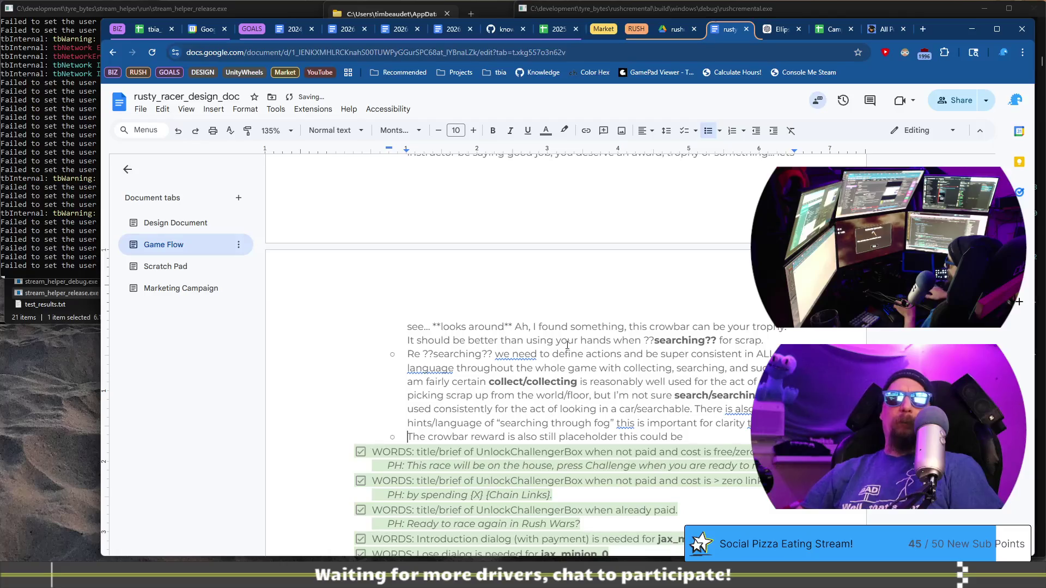
# Turn the crowbar line into a checklist task prefixed 'WORDS:' and trim the trailing words
pyautogui.press('BackSpace')
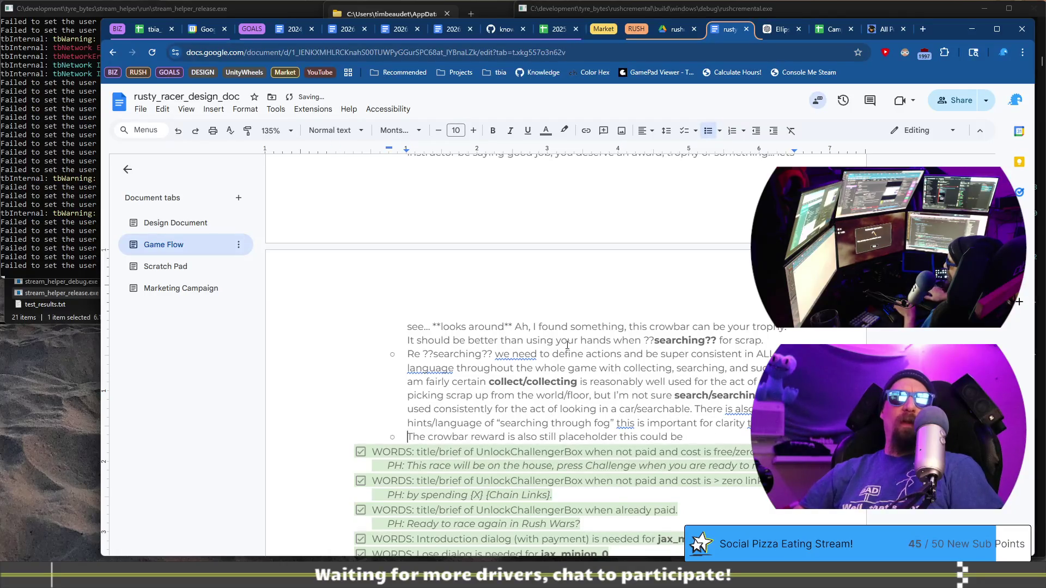
pyautogui.hotkey('ctrl', 'shift', '9')
pyautogui.press('Home')
pyautogui.write('WORDS:')
pyautogui.press('End')
pyautogui.hotkey('ctrl', 'BackSpace')
pyautogui.hotkey('ctrl', 'BackSpace')
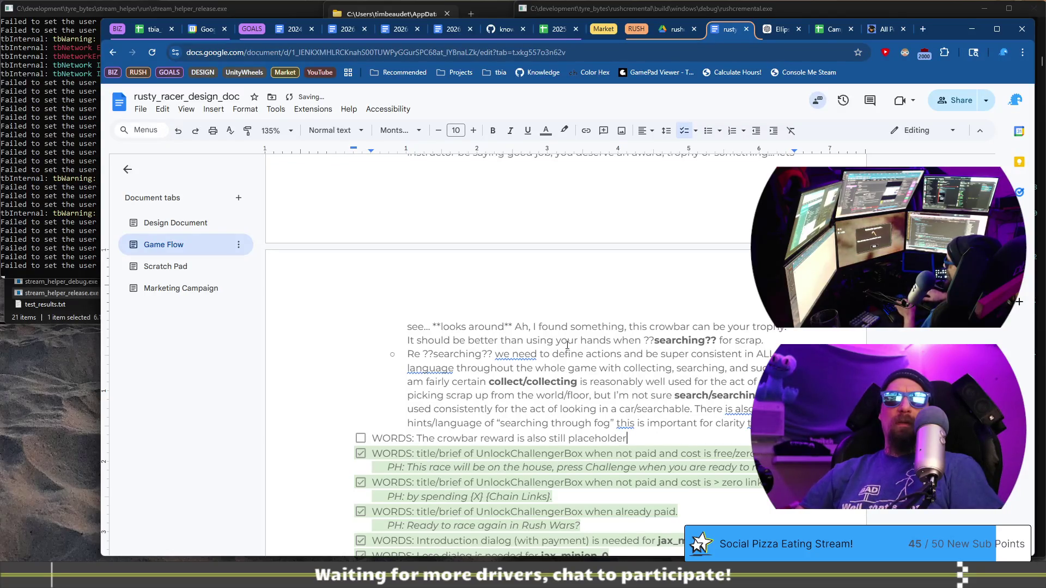
# Add nested flavor text: "An ordinary crowbar. Nothing special, except perhaps sentimental value"
pyautogui.press('Return')
pyautogui.press('Tab')
pyautogui.write('"')
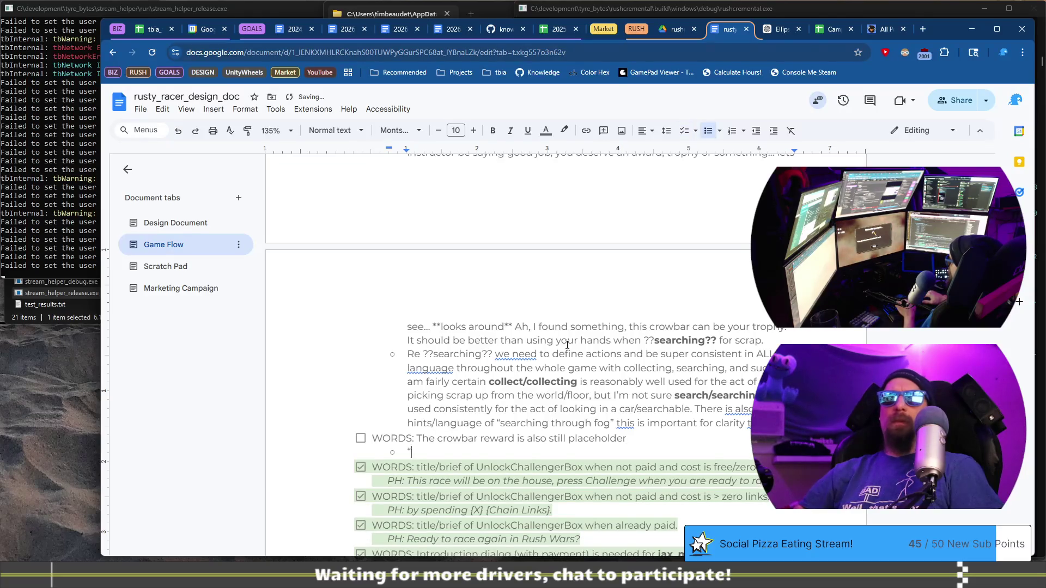
pyautogui.write('n ordi')
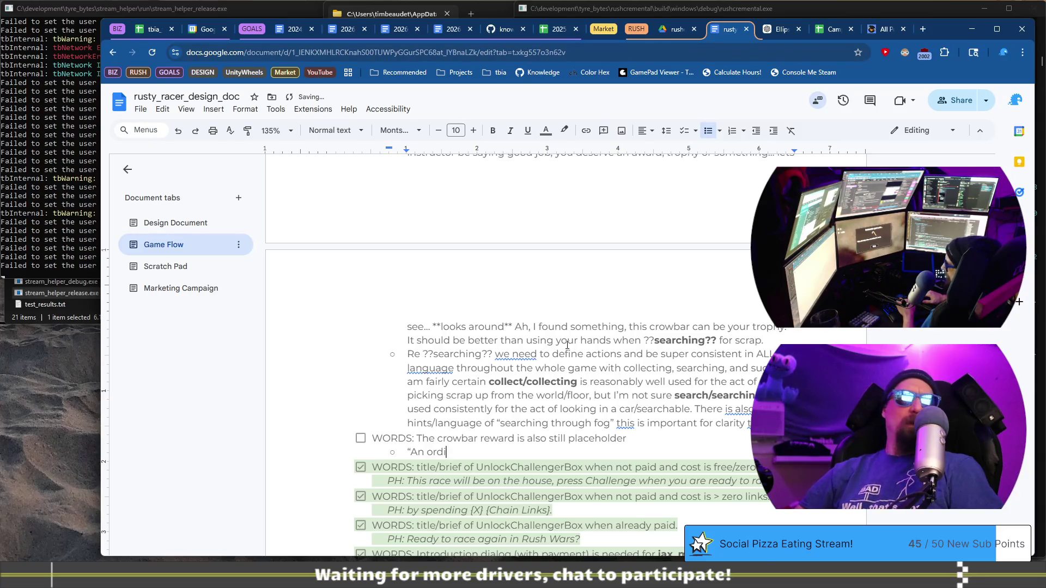
pyautogui.write('nary c')
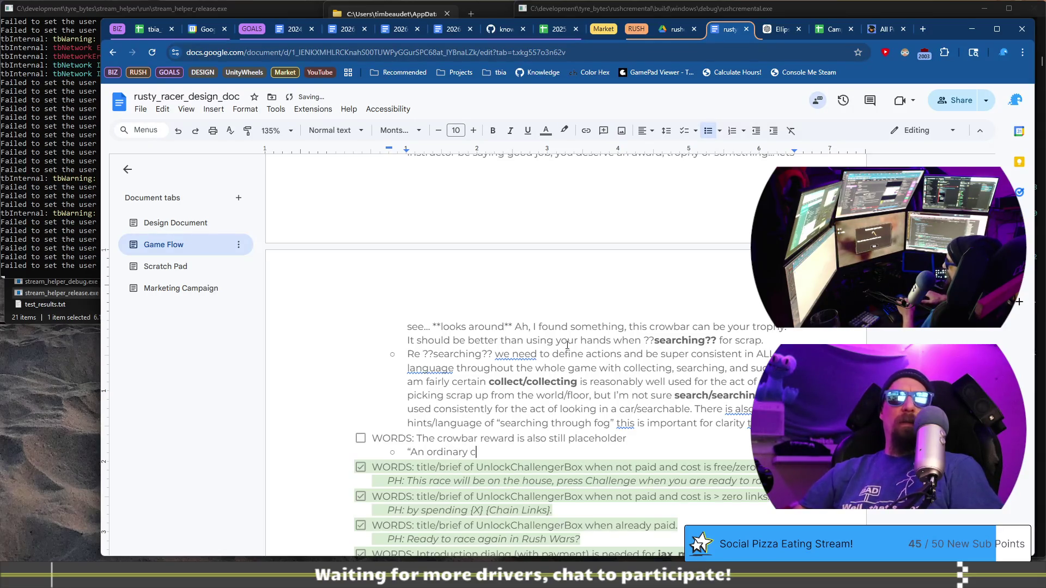
pyautogui.write('rowbar. ')
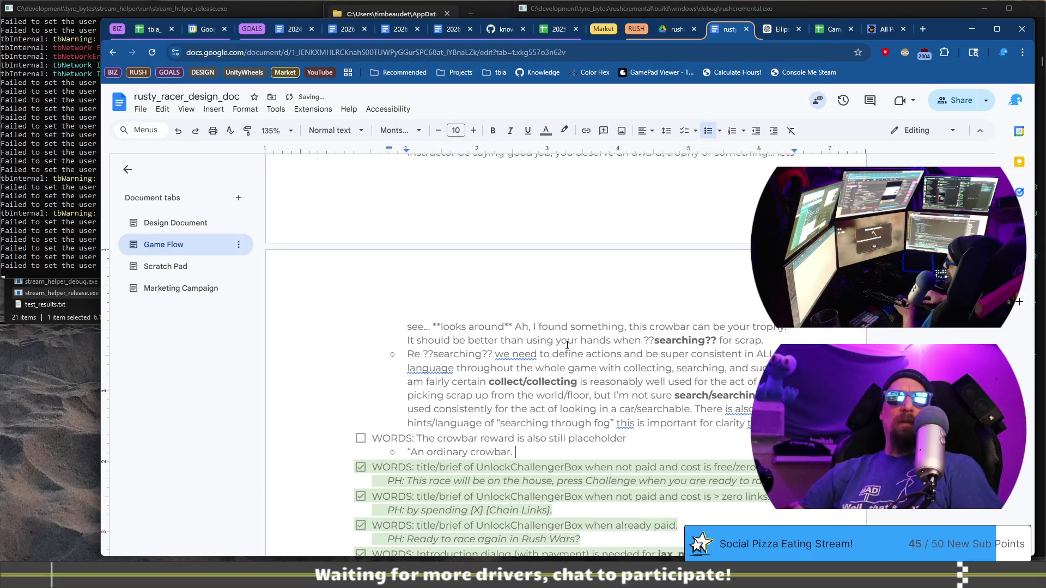
pyautogui.write('Nothing very special')
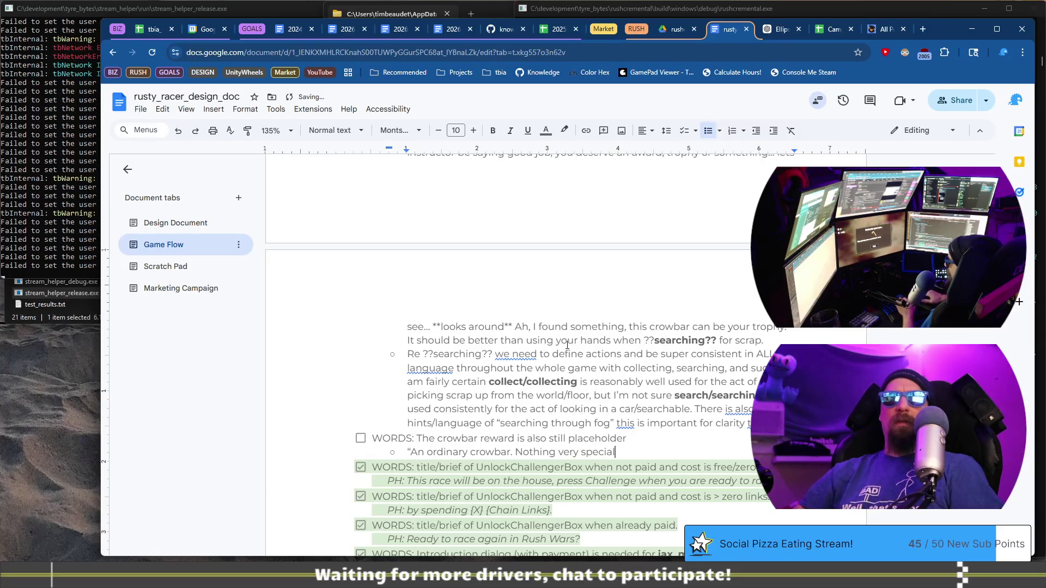
pyautogui.write(', except perhaps ')
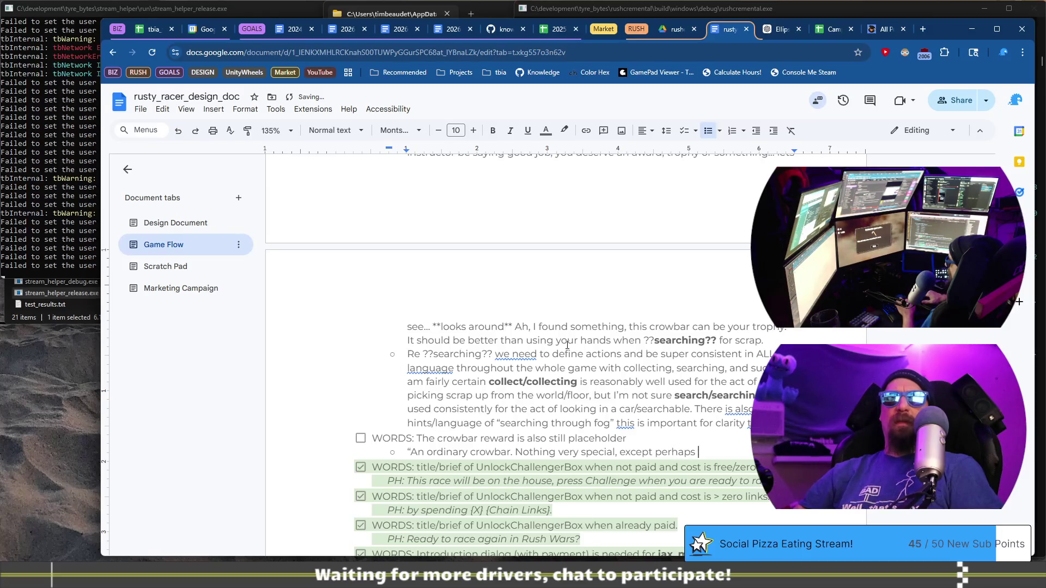
pyautogui.write('it')
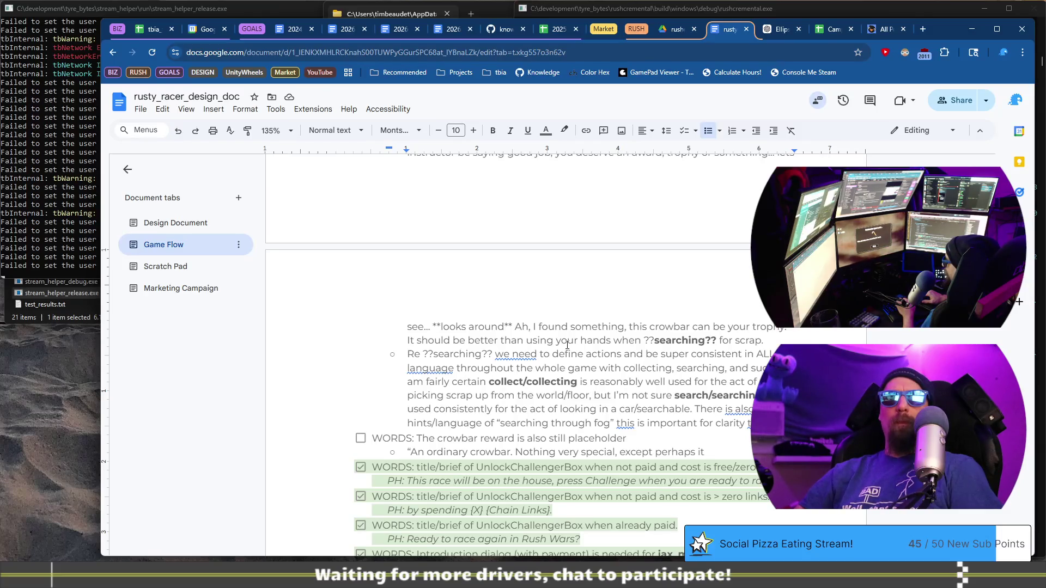
pyautogui.write(' wa')
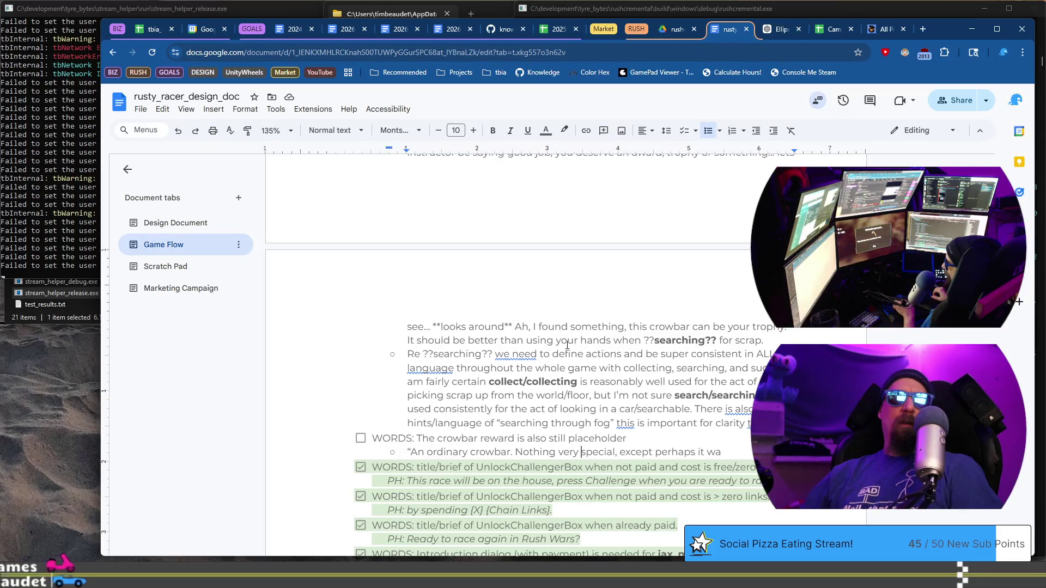
pyautogui.hotkey('ctrl', 'BackSpace')
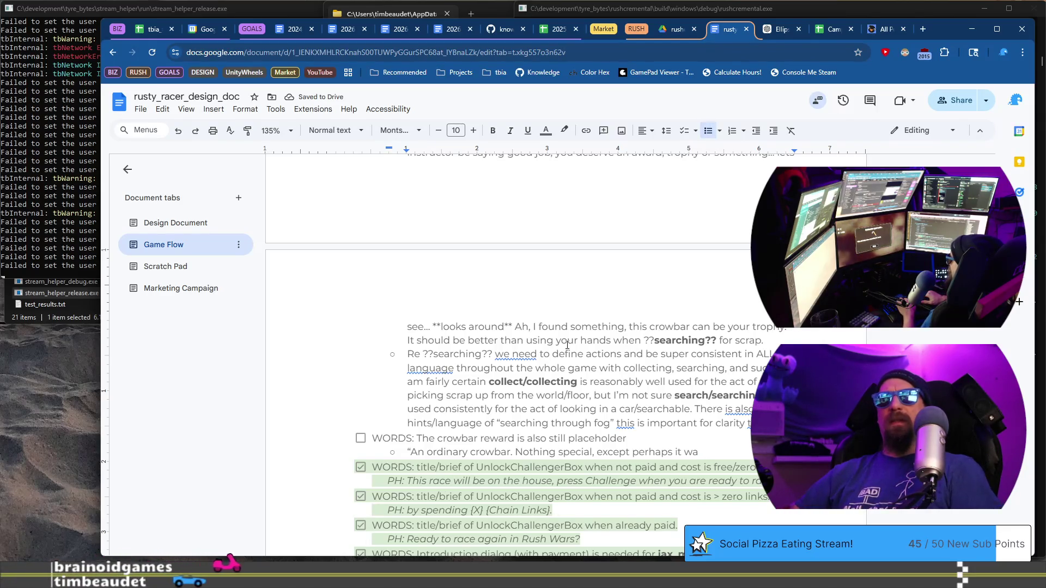
pyautogui.press('BackSpace')
pyautogui.press('BackSpace')
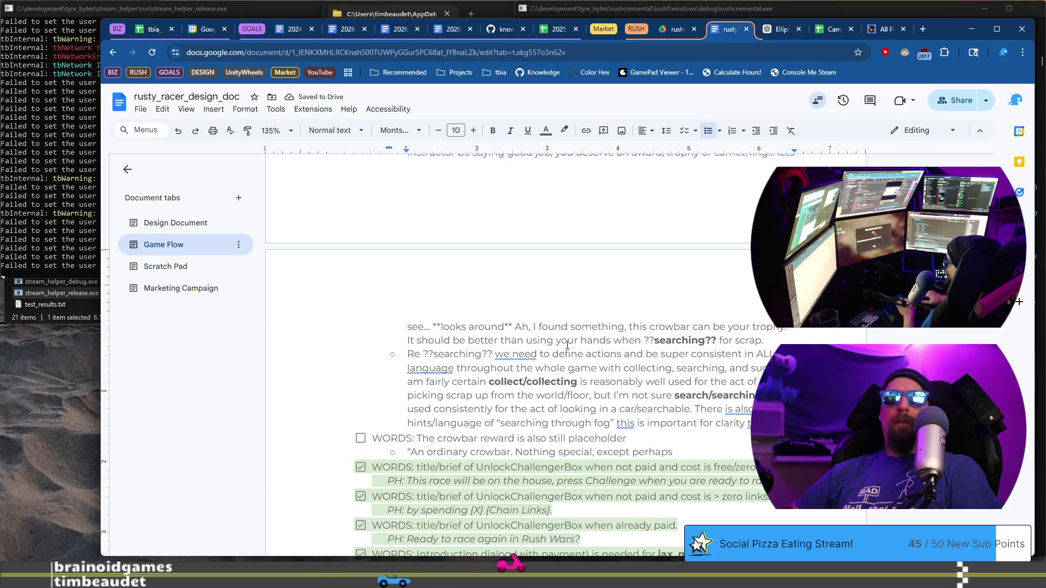
pyautogui.write('sent')
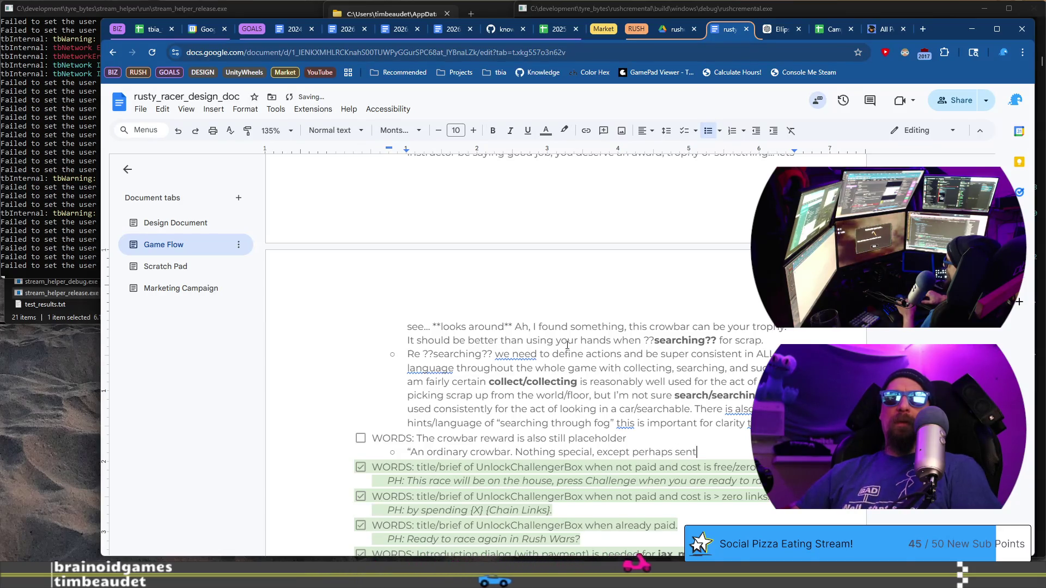
pyautogui.write('imental ')
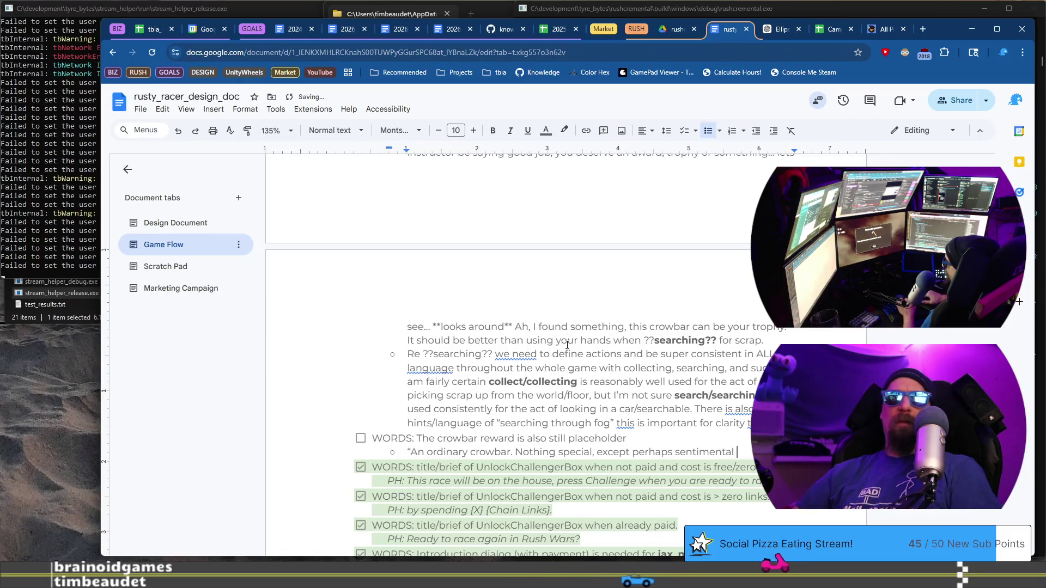
pyautogui.write('valu ')
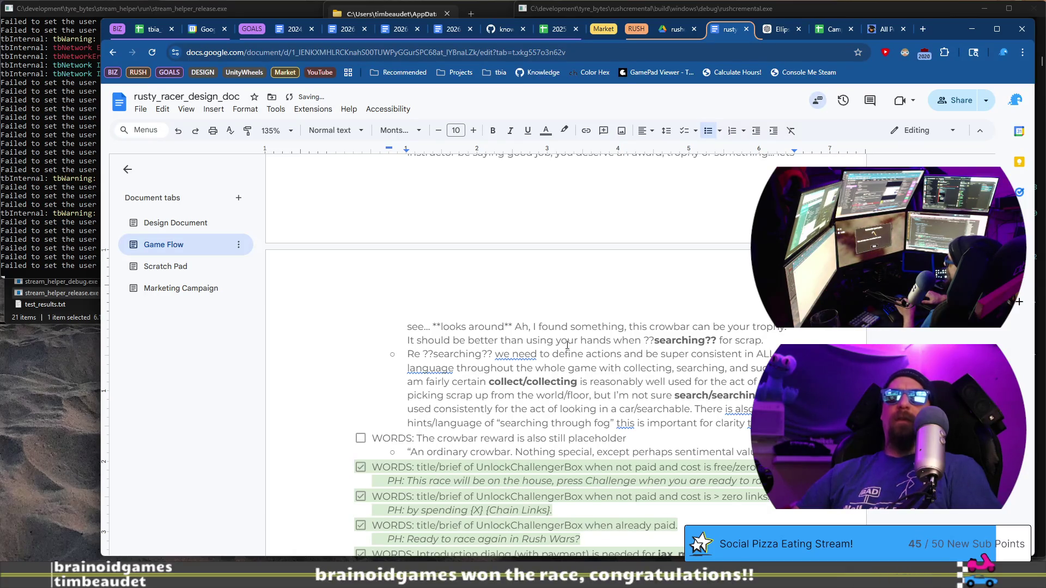
pyautogui.write('win')
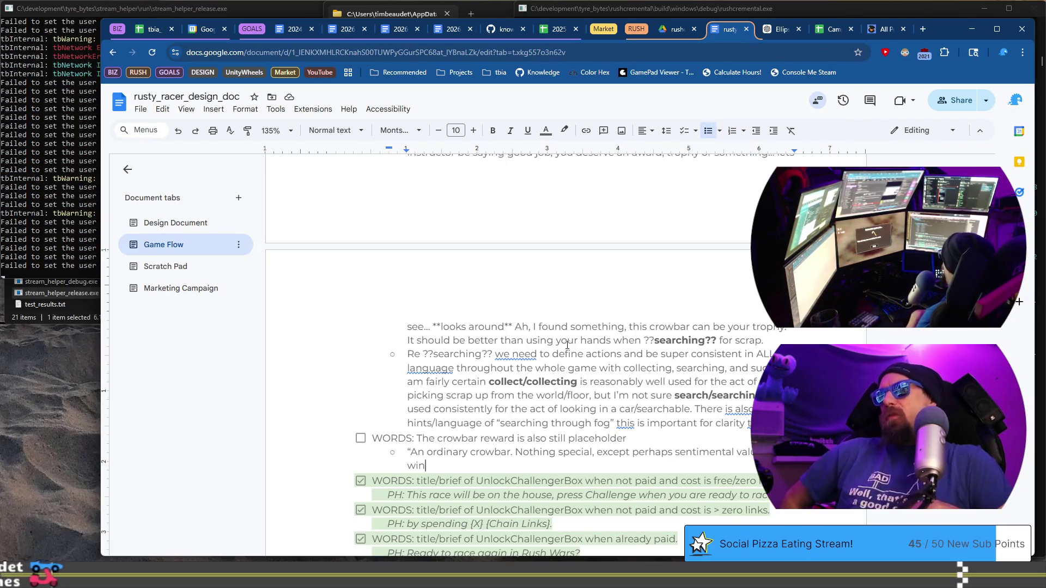
pyautogui.hotkey('ctrl', 'shift', 'Left')
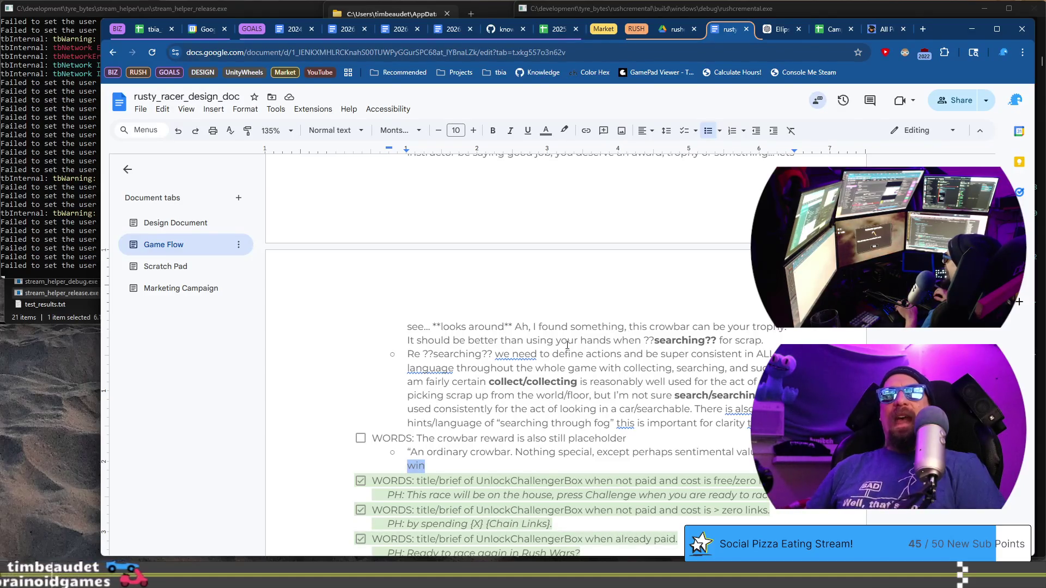
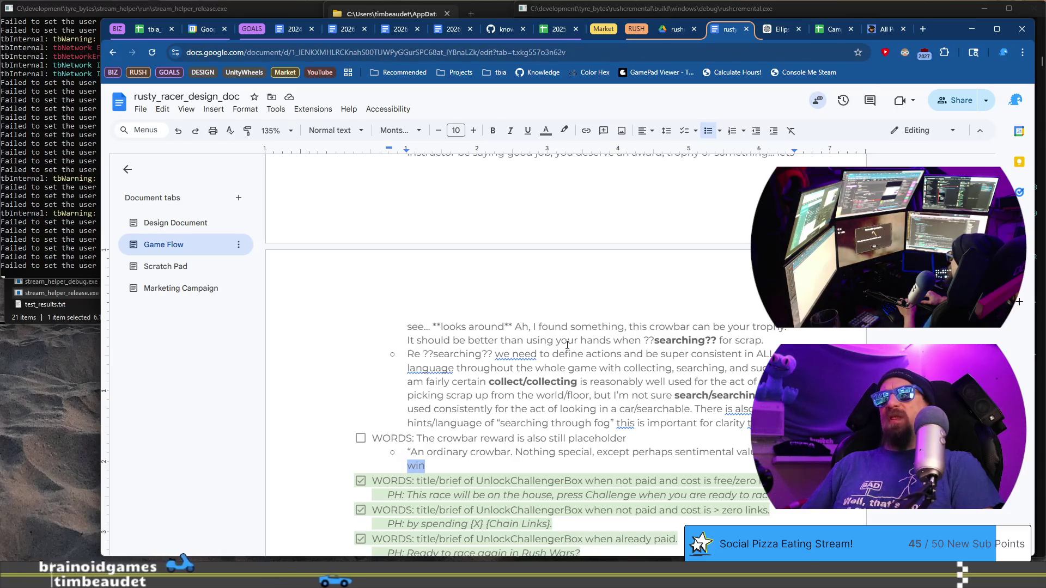
# Delete the leftover word 'win' from the end of the crowbar description bullet
pyautogui.press('Right')
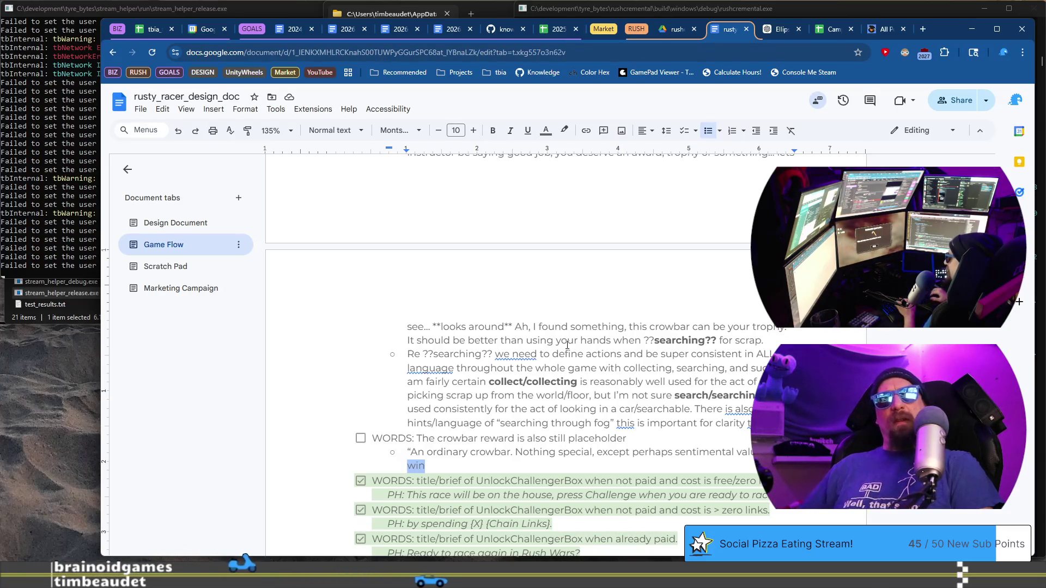
pyautogui.hotkey('ctrl', 'shift', 'Up')
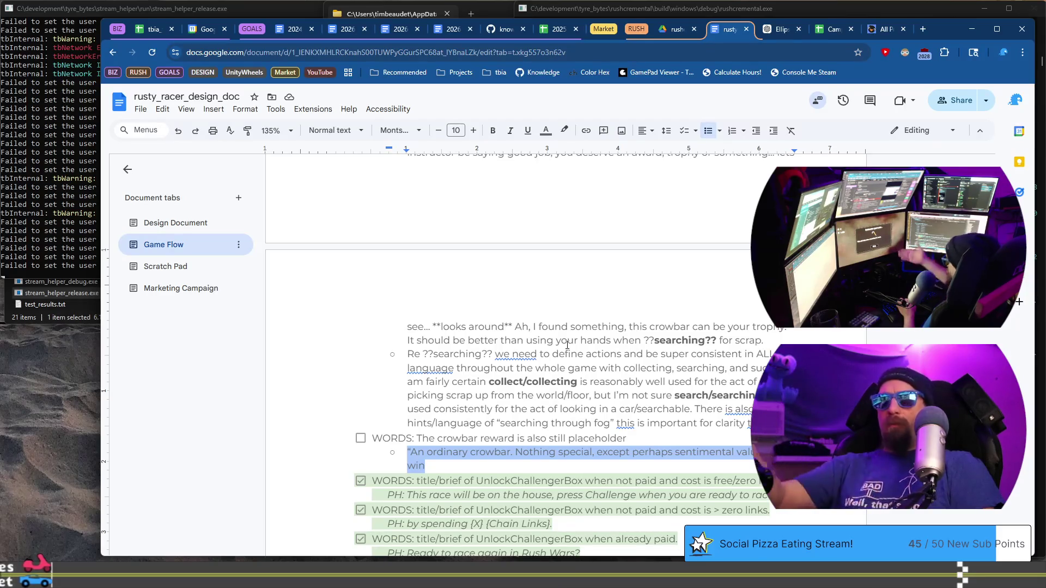
pyautogui.press('Right')
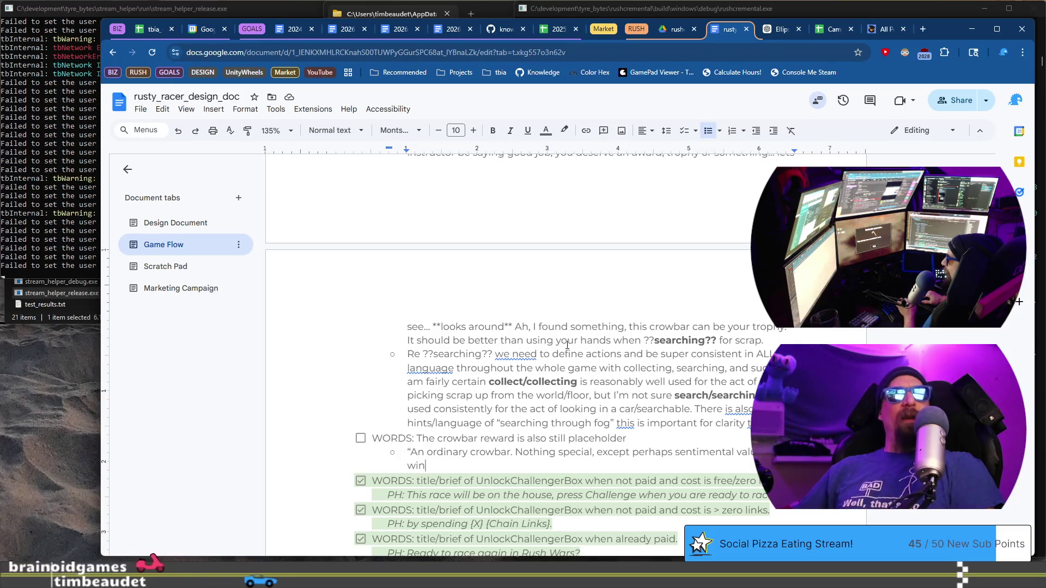
pyautogui.press('Up')
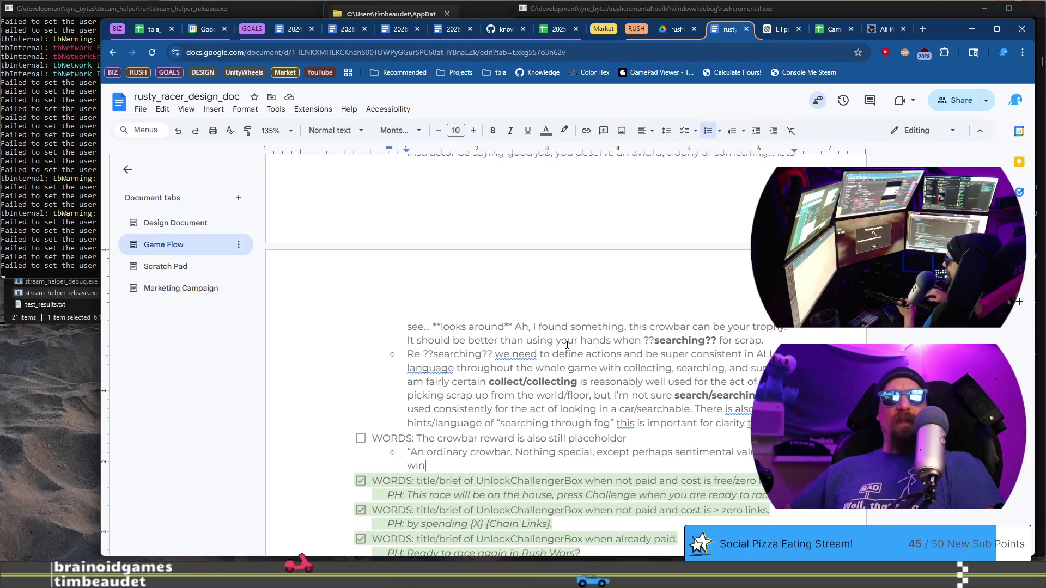
pyautogui.hotkey('ctrl', 'BackSpace')
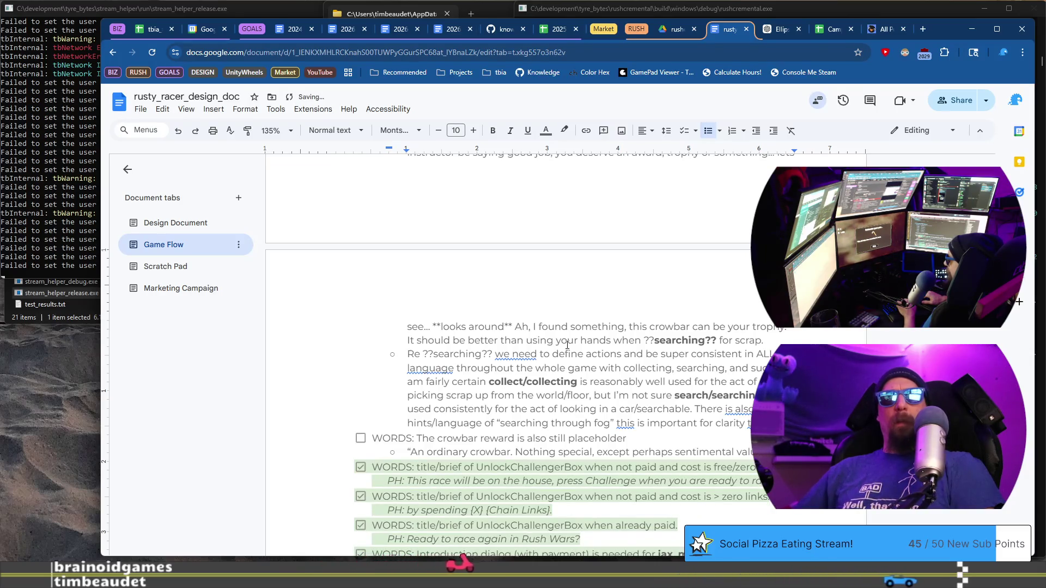
# Reword the crowbar line to end 'An ordinary crowbar with signs of wear.'
pyautogui.write('eng')
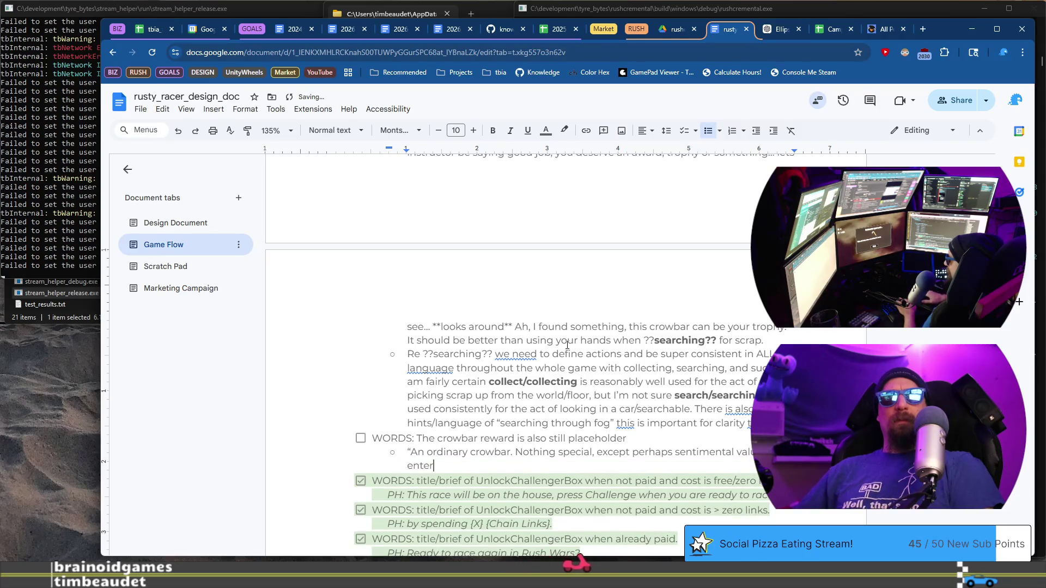
pyautogui.hotkey('ctrl', 'BackSpace')
pyautogui.write('proving you can race in Rush Wars..')
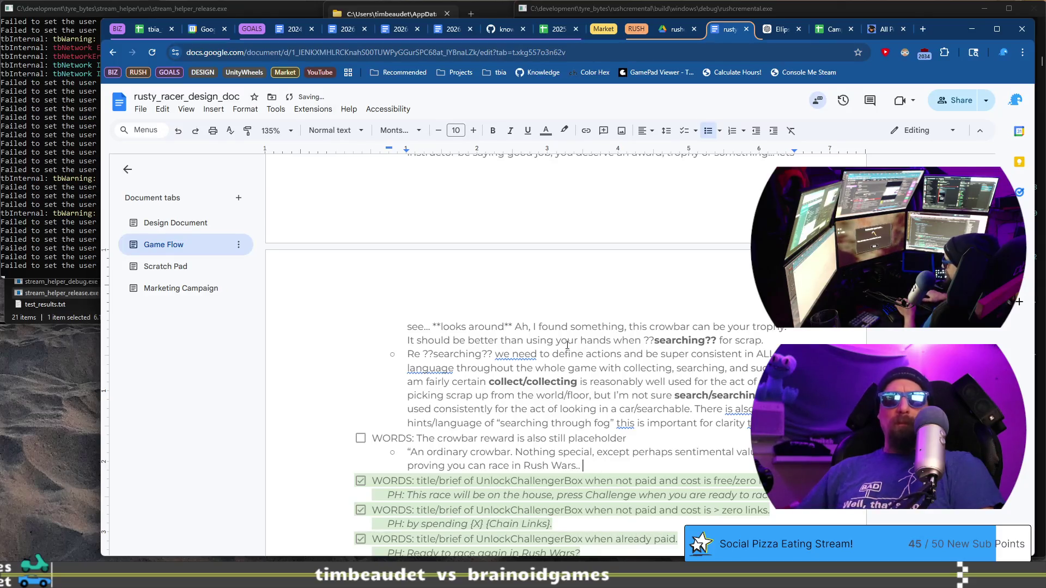
pyautogui.write('he')
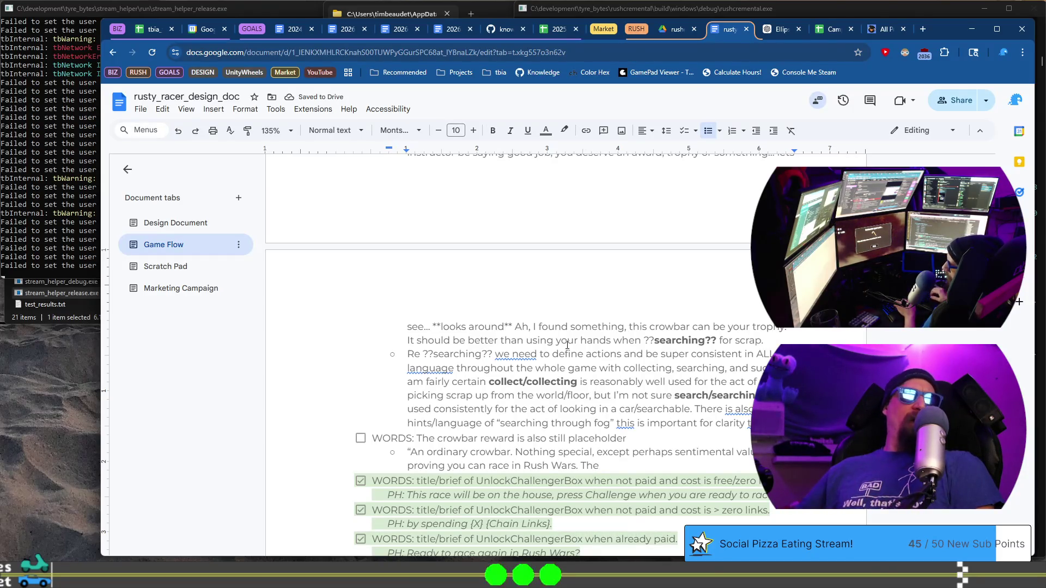
pyautogui.write(' with')
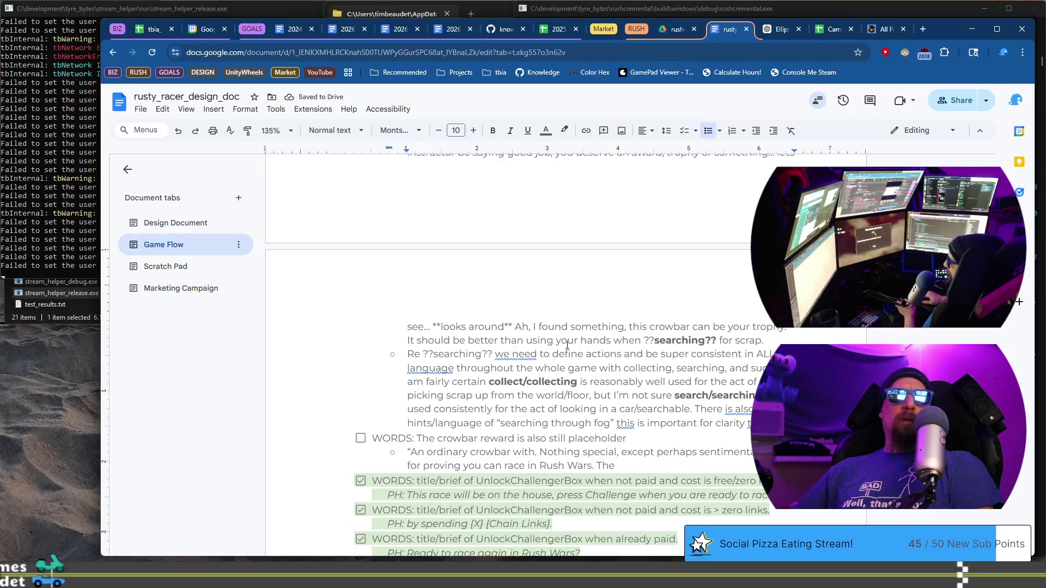
pyautogui.write(' signs ')
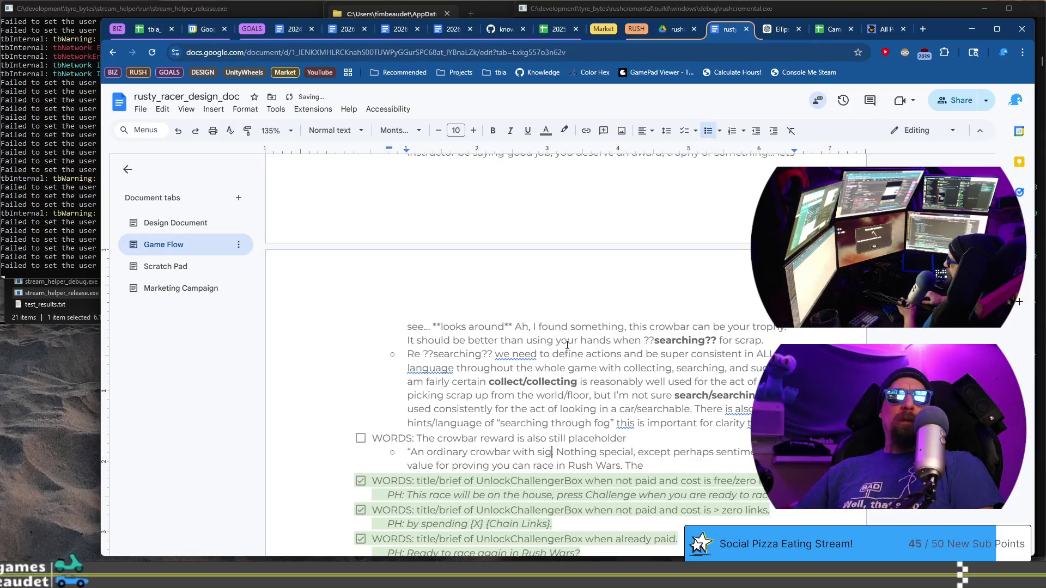
pyautogui.write('of wear')
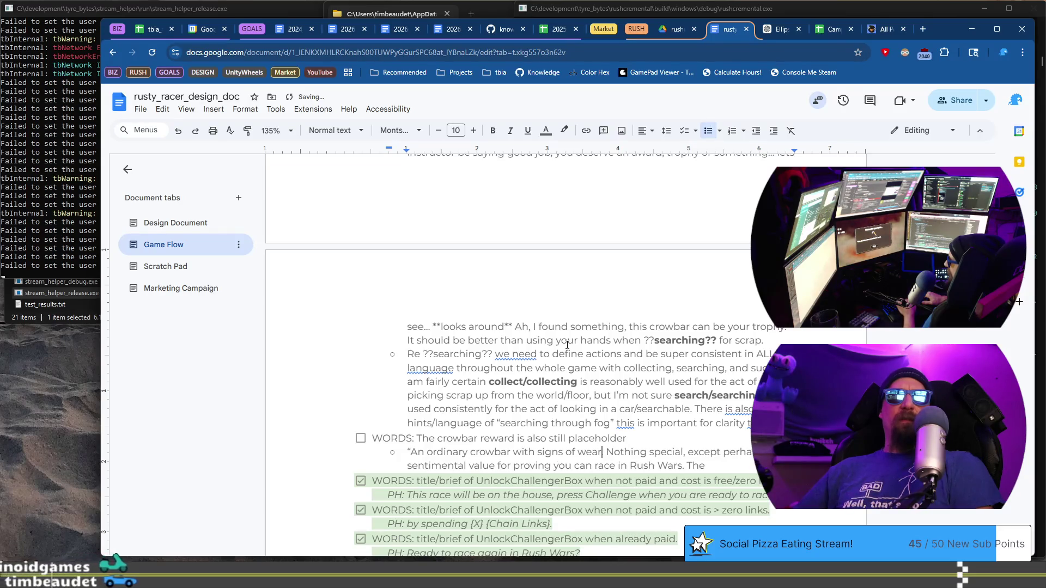
pyautogui.write('.')
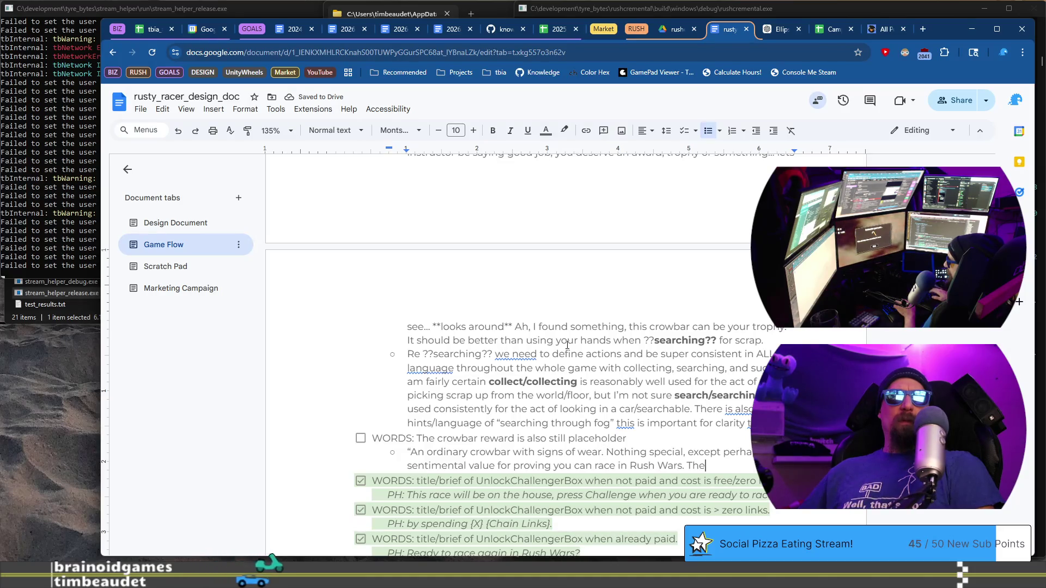
# Italicize the phrase 'except perhaps sentimental value' in the crowbar description
pyautogui.press('Up')
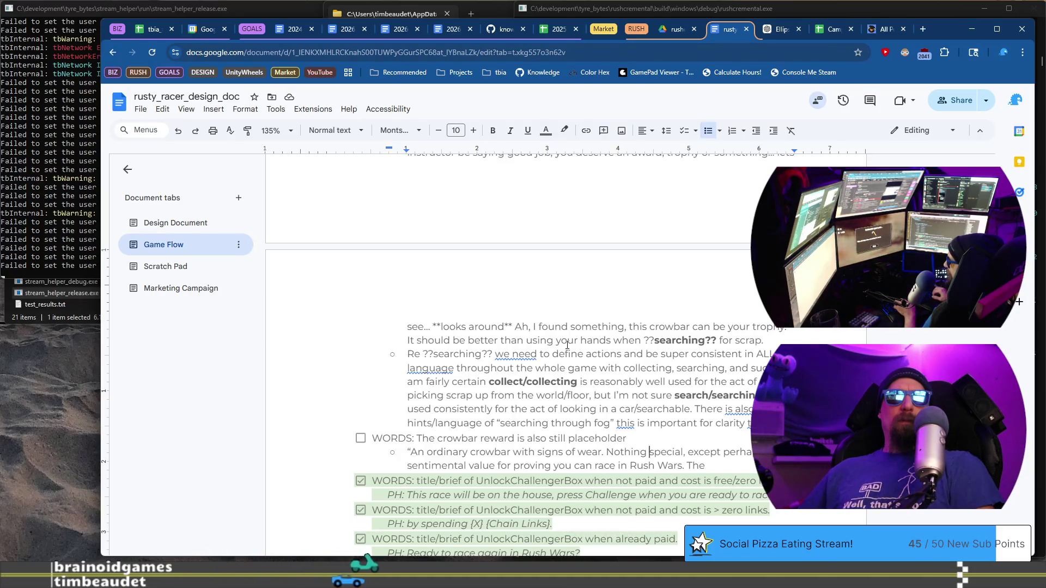
pyautogui.hotkey('shift', 'Down')
pyautogui.hotkey('shift', 'Home')
pyautogui.hotkey('shift', 'Right')
pyautogui.hotkey('shift', 'Right')
pyautogui.hotkey('shift', 'Right')
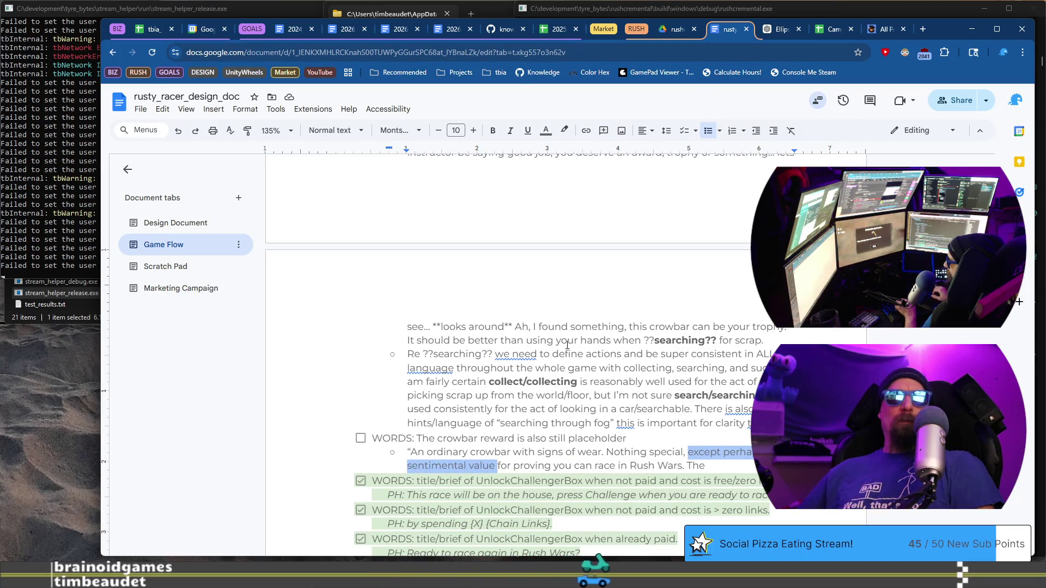
pyautogui.hotkey('ctrl', 'i')
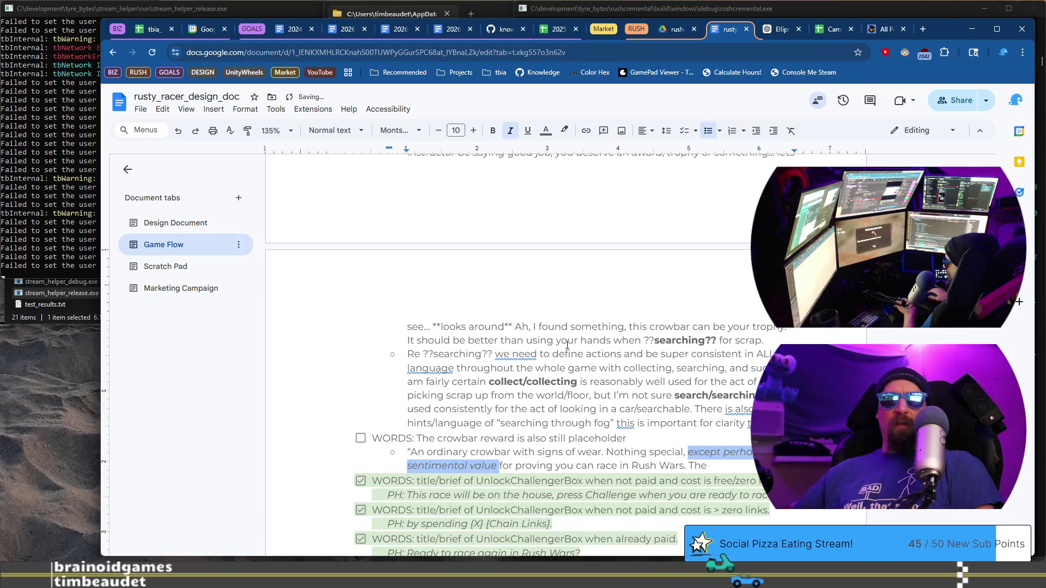
pyautogui.press('End')
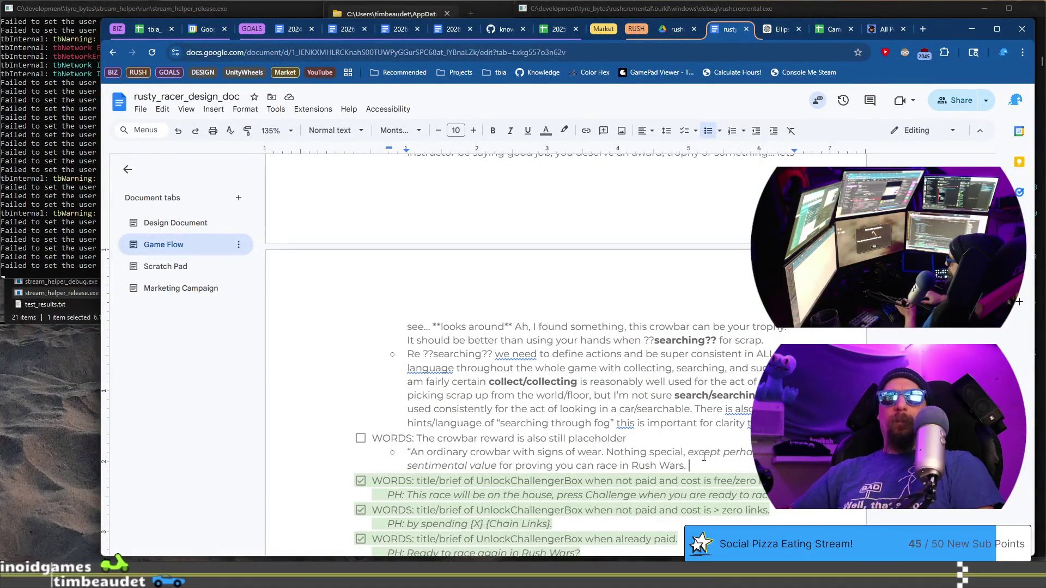
# Start a follow-up crowbar sentence reading 'Increases you ??search?? power.'
pyautogui.write('M')
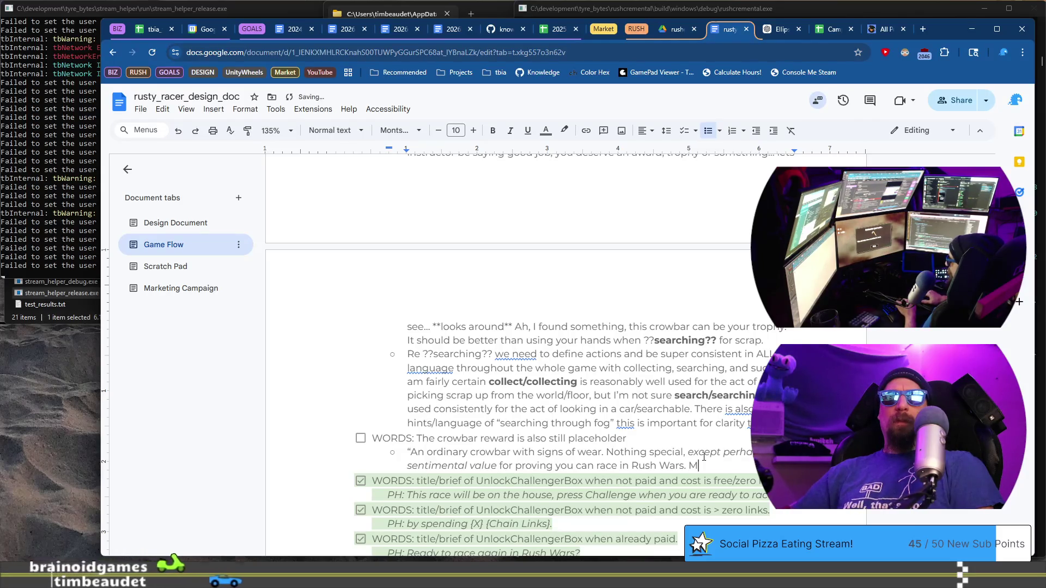
pyautogui.write('ore p')
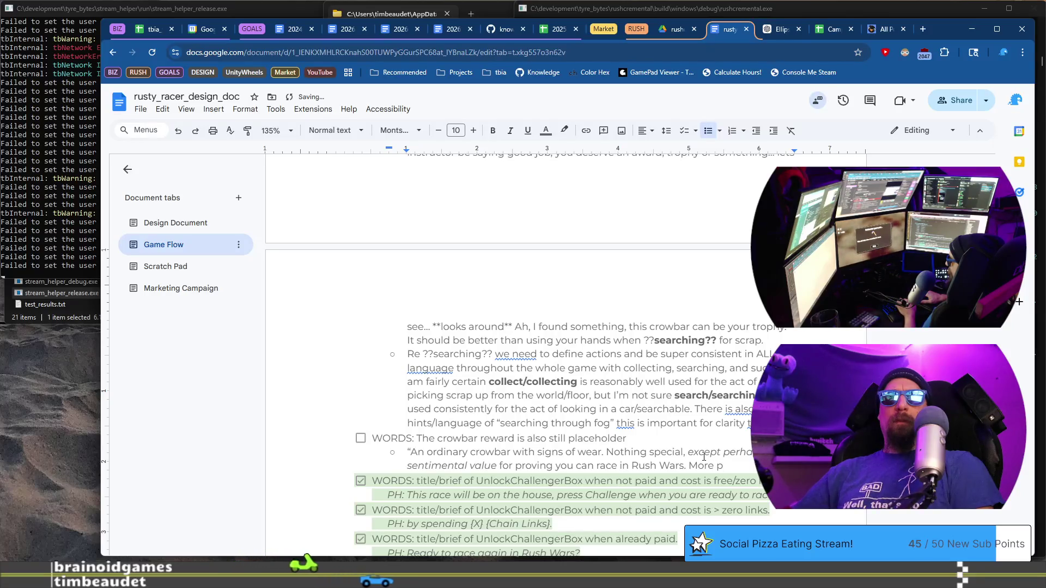
pyautogui.press('BackSpace')
pyautogui.write('s')
pyautogui.press('BackSpace')
pyautogui.press('BackSpace')
pyautogui.press('BackSpace')
pyautogui.write('Increase')
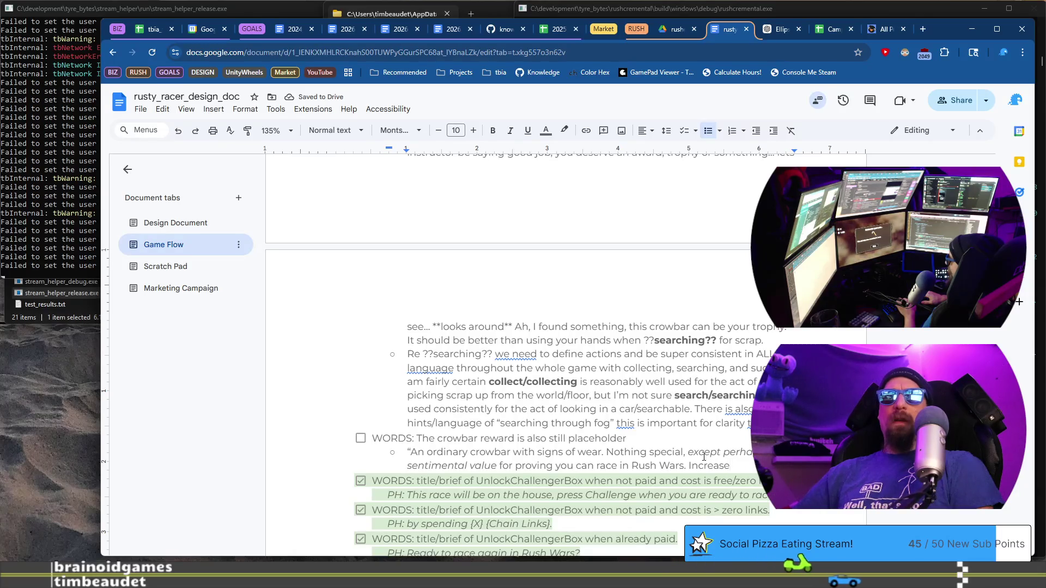
pyautogui.write('s ')
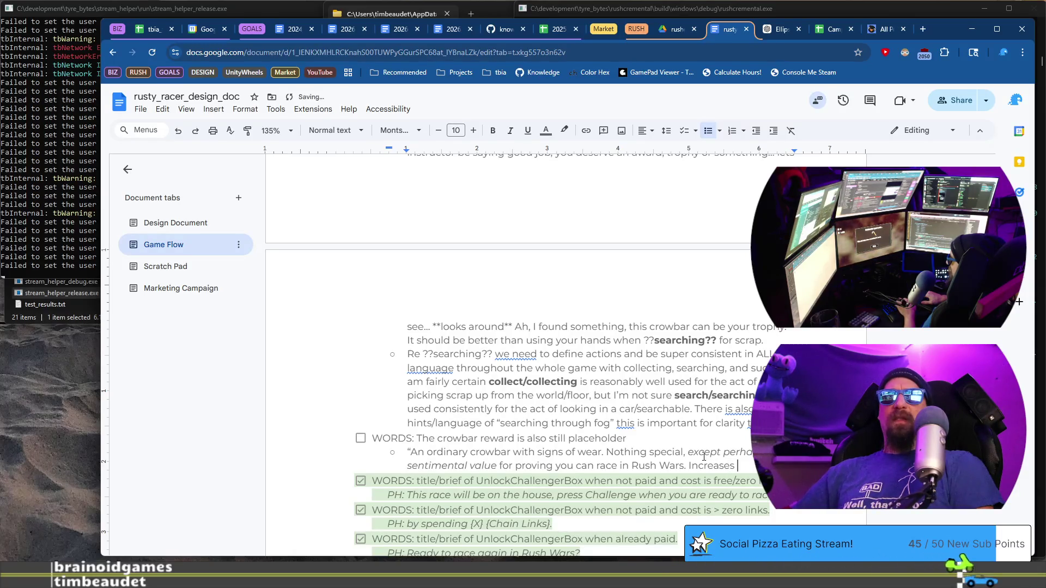
pyautogui.write('you')
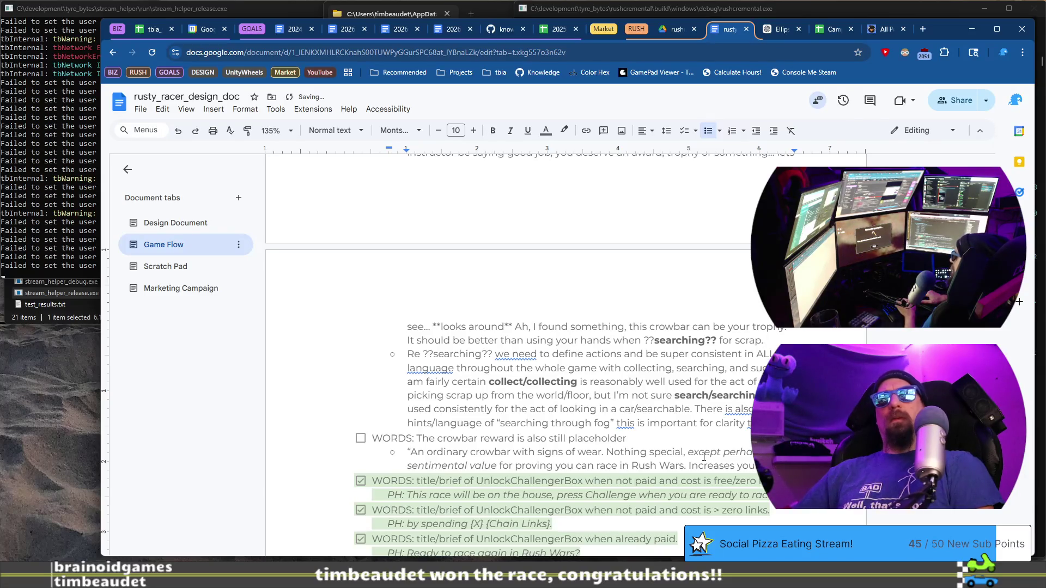
pyautogui.write(' ??search?? power.')
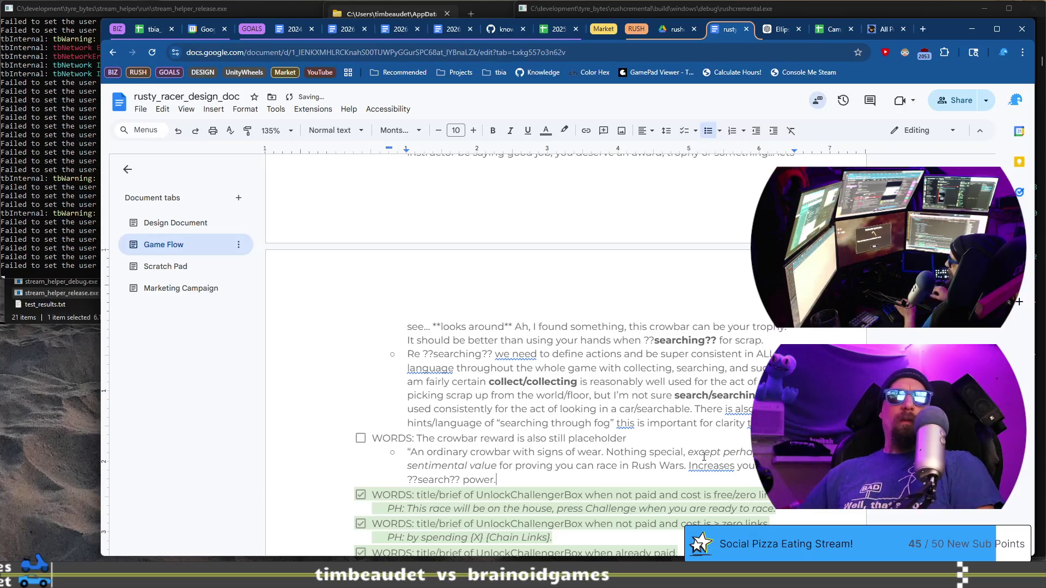
# Finish the sentence as 'Increases your ??search?? power / whatever', fixing typos
pyautogui.press('Up')
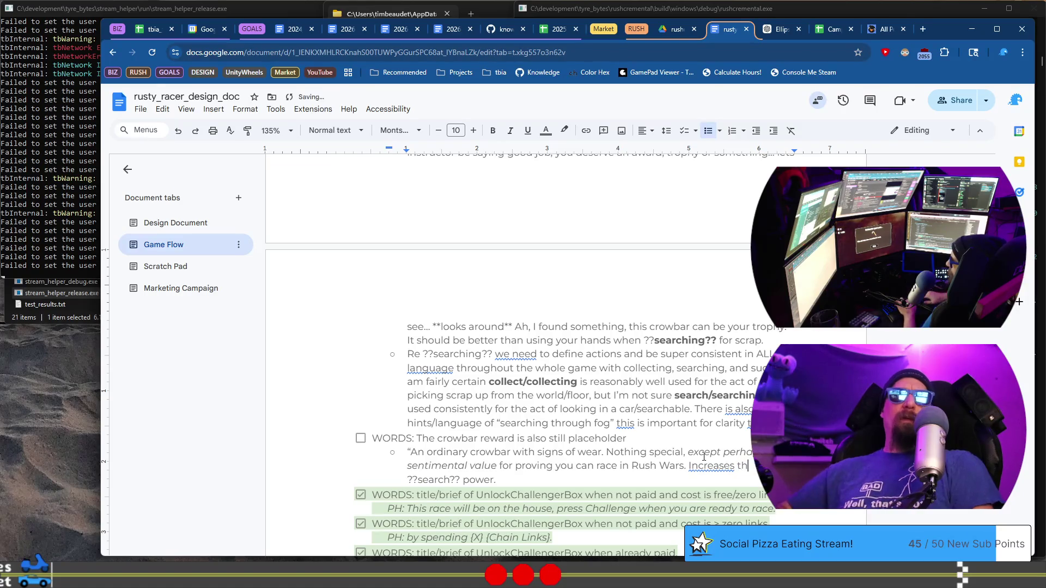
pyautogui.write('e')
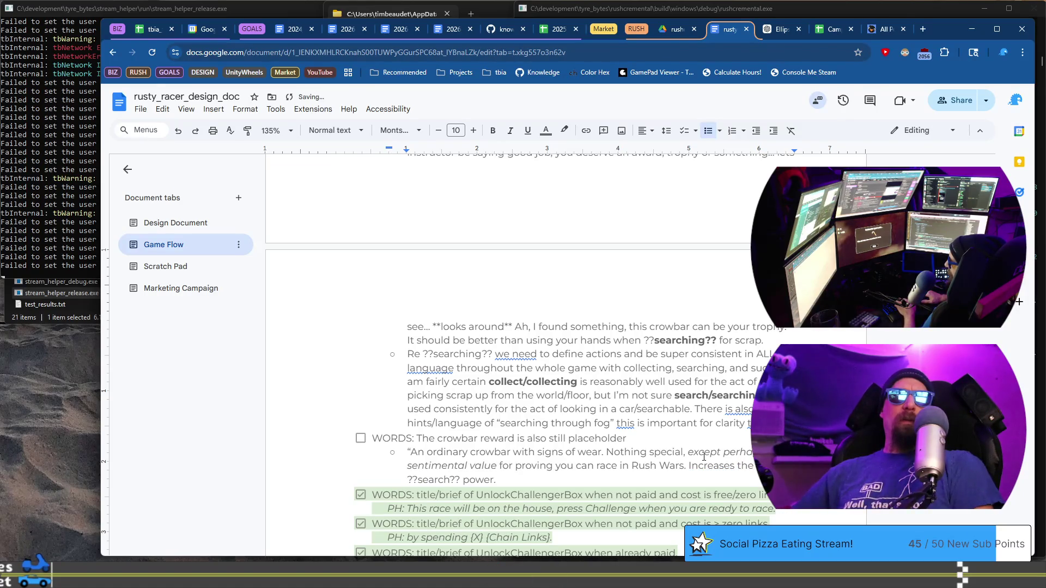
pyautogui.press('BackSpace')
pyautogui.press('BackSpace')
pyautogui.press('BackSpace')
pyautogui.write('?? Power /')
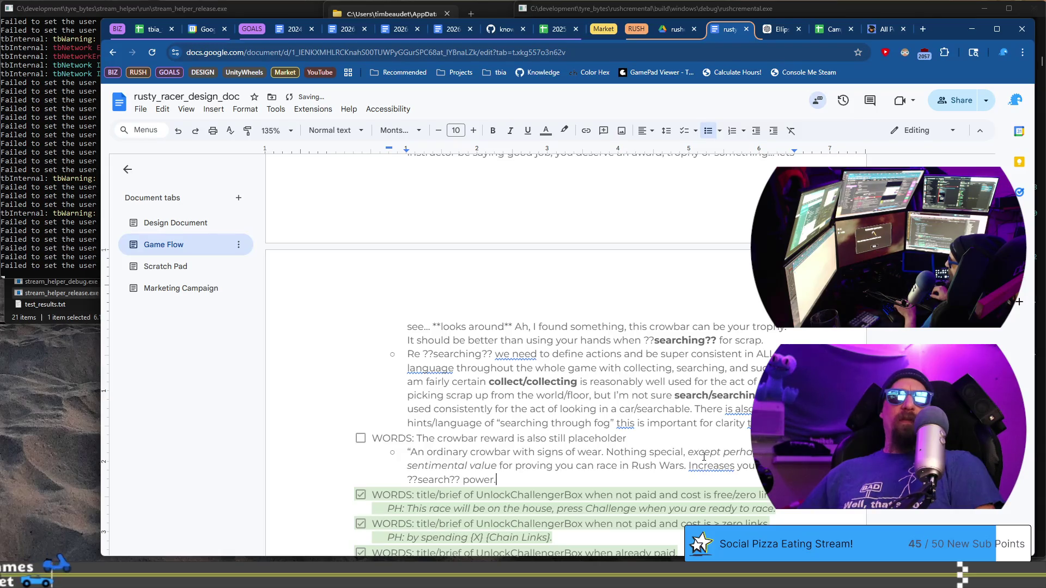
pyautogui.press('BackSpace')
pyautogui.press('BackSpace')
pyautogui.press('BackSpace')
pyautogui.write('power')
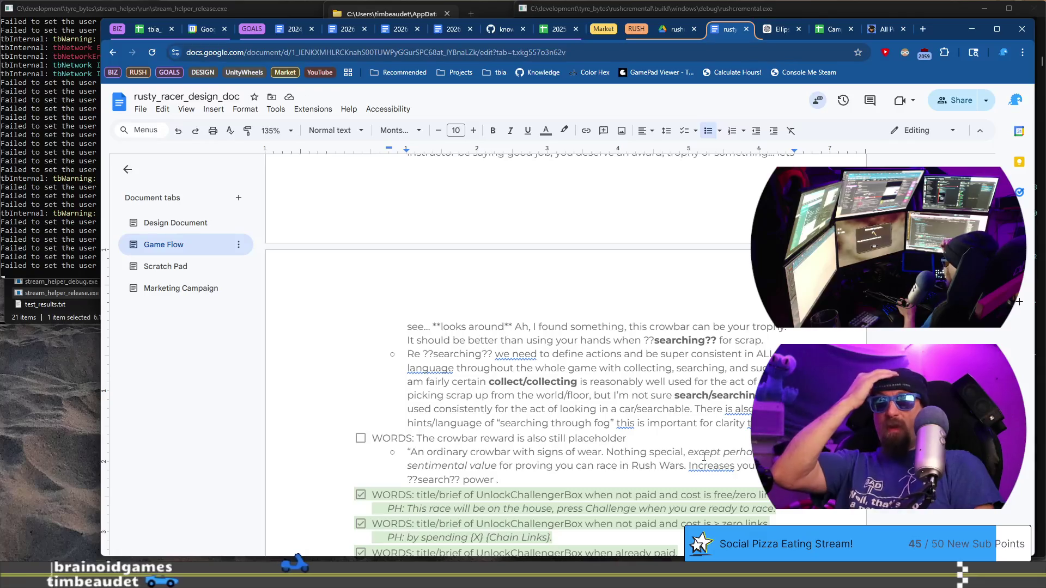
pyautogui.write('/ whatever')
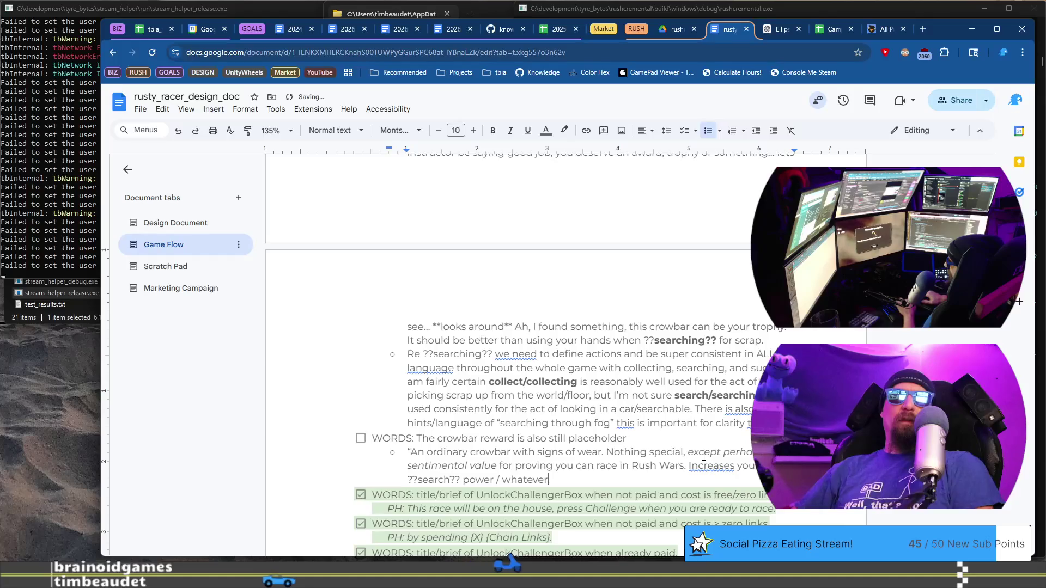
pyautogui.write(' i')
pyautogui.press('BackSpace')
pyautogui.press('BackSpace')
pyautogui.press('BackSpace')
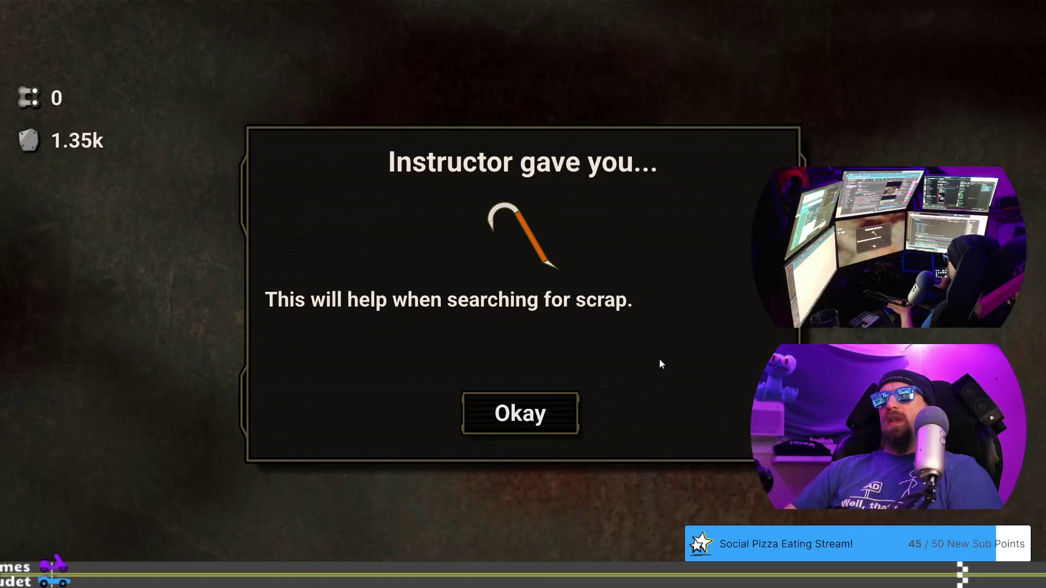
# Dismiss the crowbar reward, instructor message and Rivet Kane dialog to reveal the Workshop upgrade tree
pyautogui.click(544, 411)
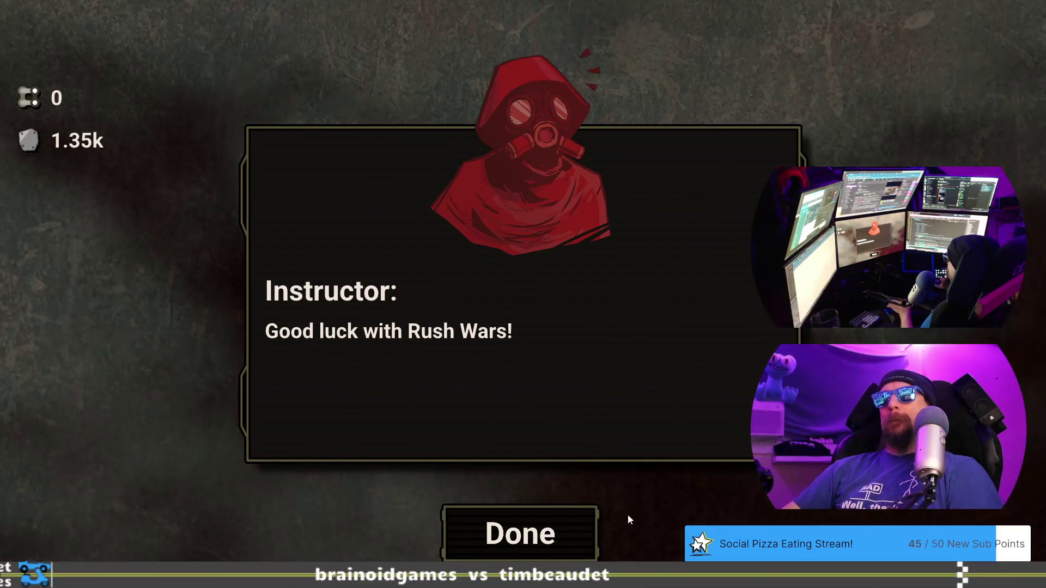
pyautogui.click(560, 533)
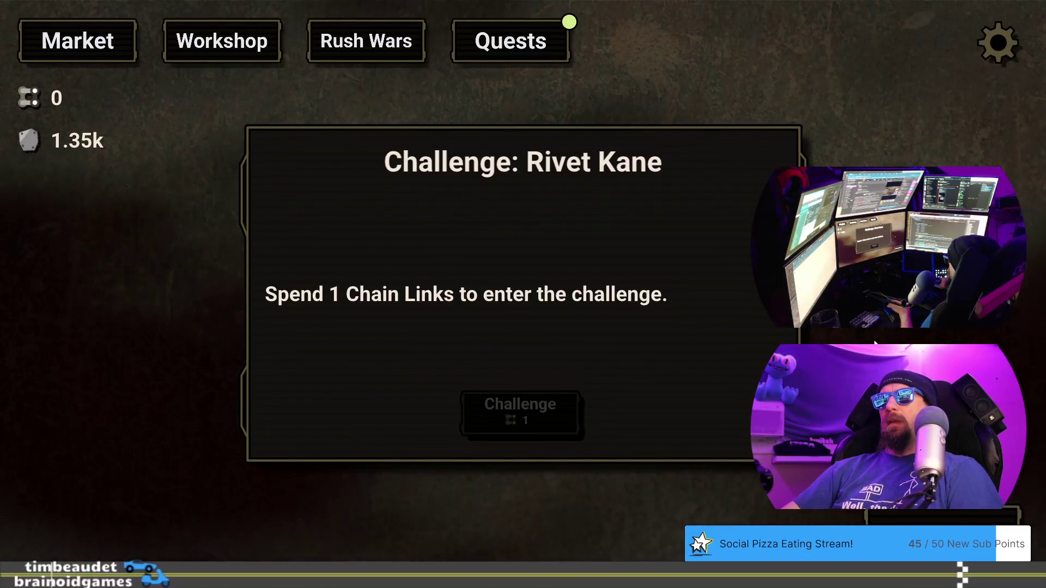
pyautogui.press('Escape')
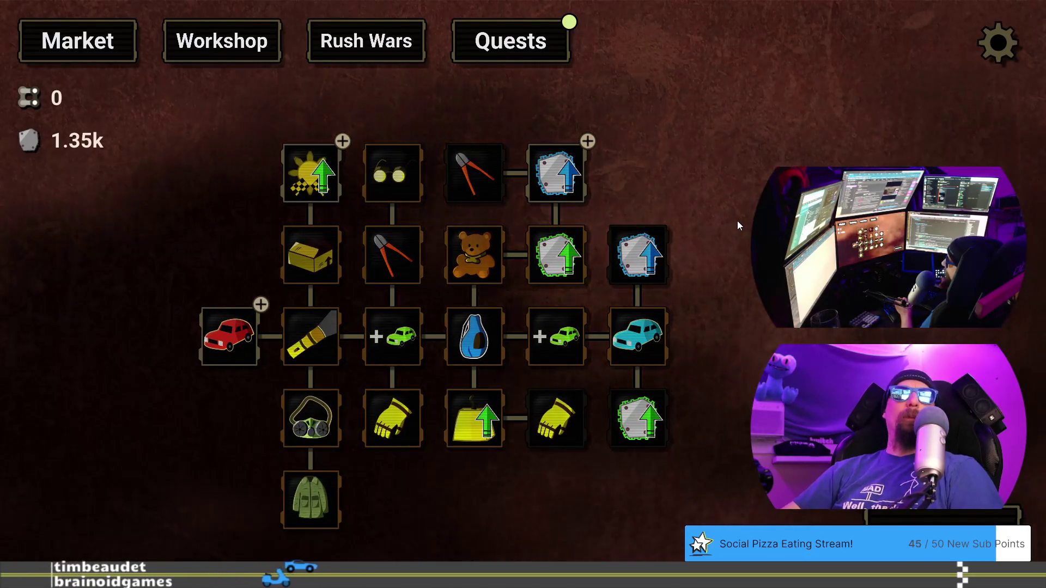
pyautogui.hotkey('alt', 'Tab')
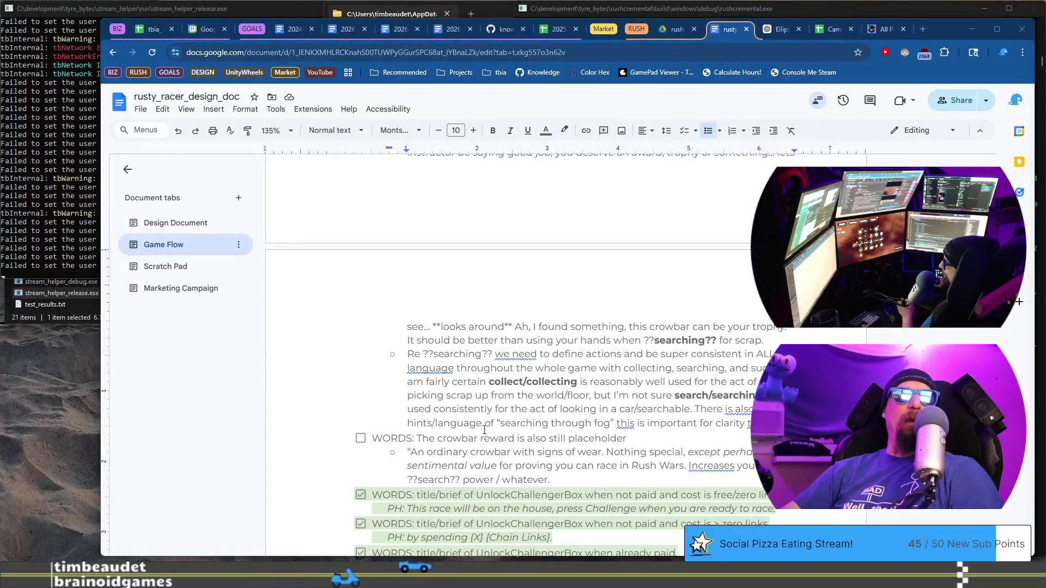
pyautogui.click(417, 438)
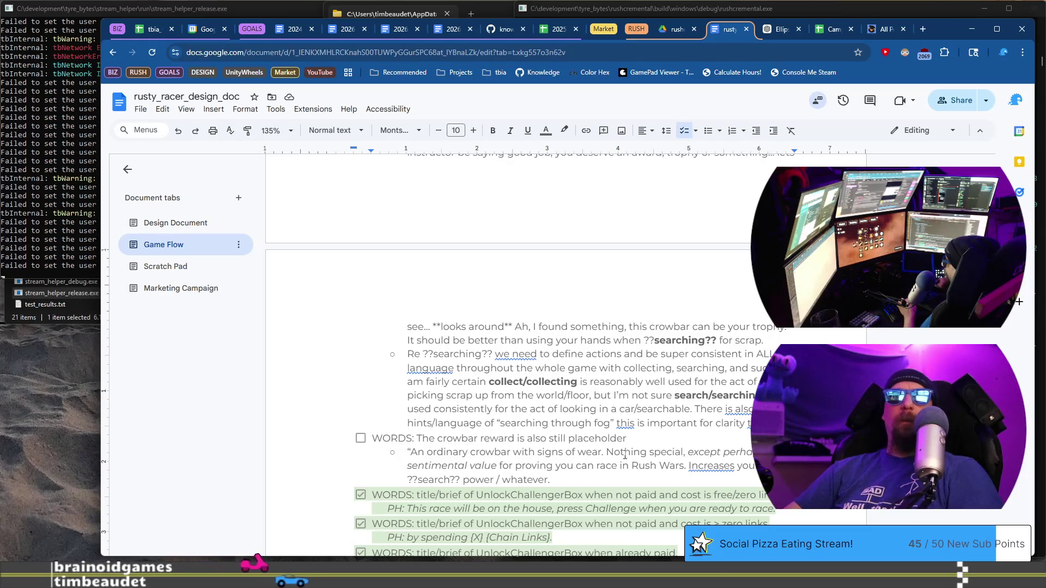
pyautogui.click(598, 475)
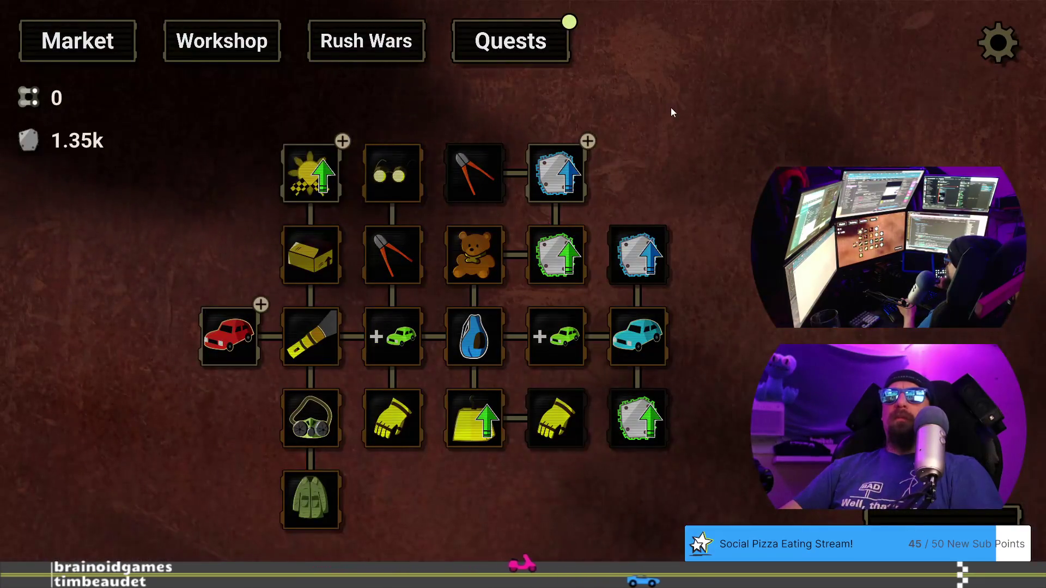
pyautogui.moveTo(685, 179)
pyautogui.mouseDown()
pyautogui.moveTo(657, 148)
pyautogui.moveTo(665, 144)
pyautogui.mouseUp()
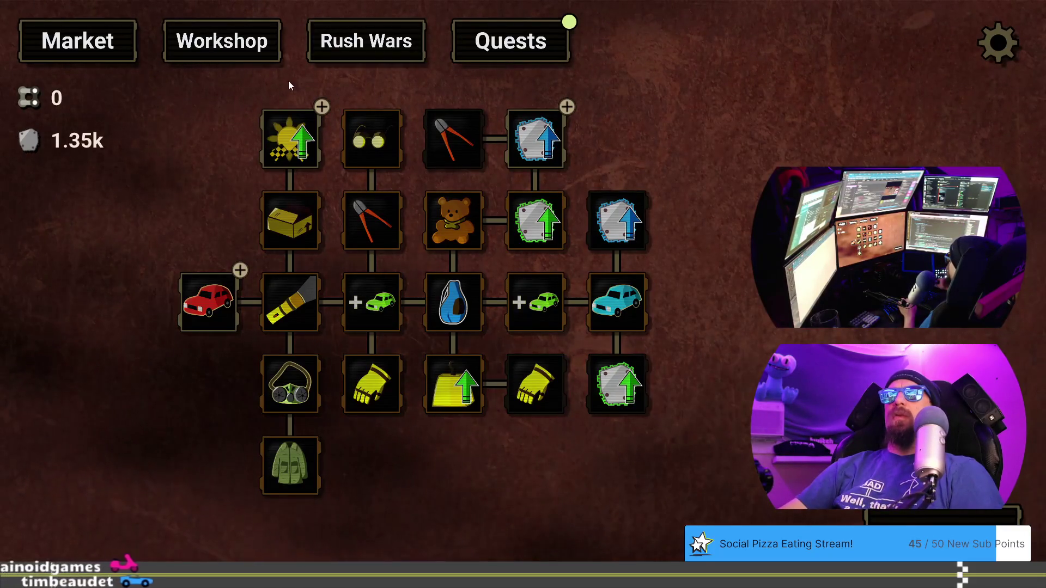
pyautogui.moveTo(295, 84); pyautogui.dragTo(289, 48)
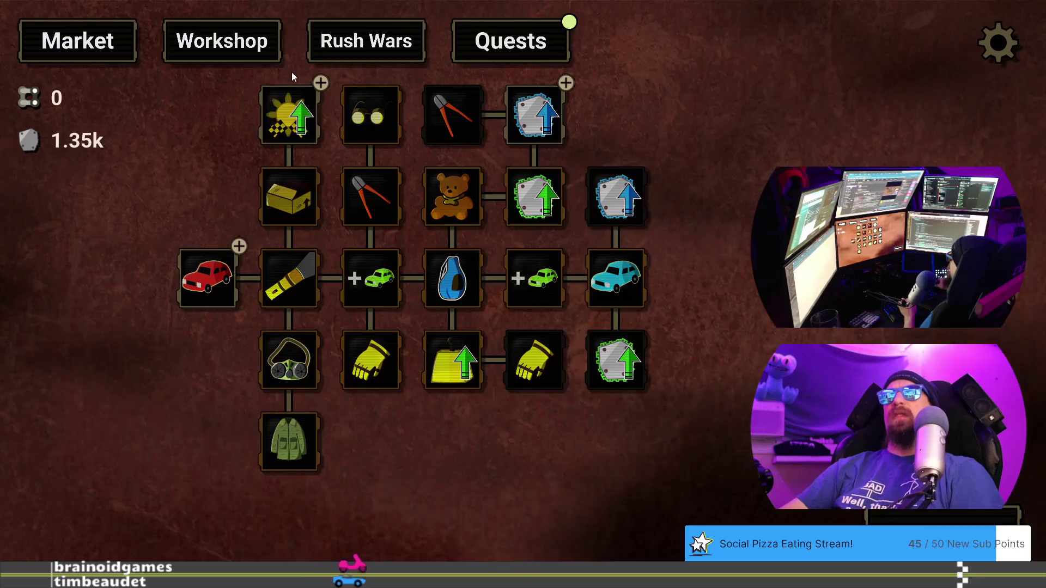
pyautogui.moveTo(444, 69); pyautogui.dragTo(439, 81)
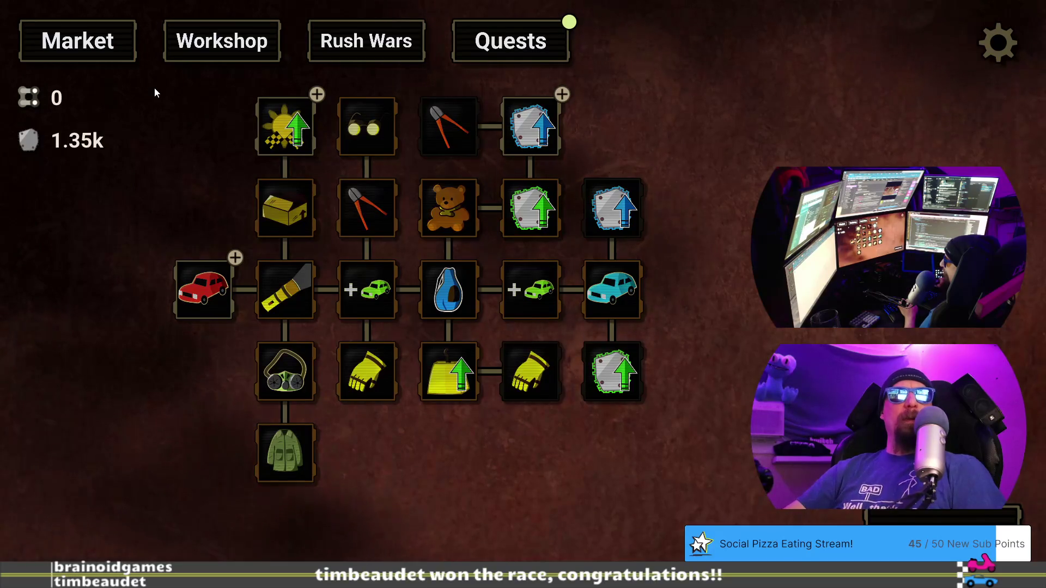
pyautogui.hotkey('alt', 'Tab')
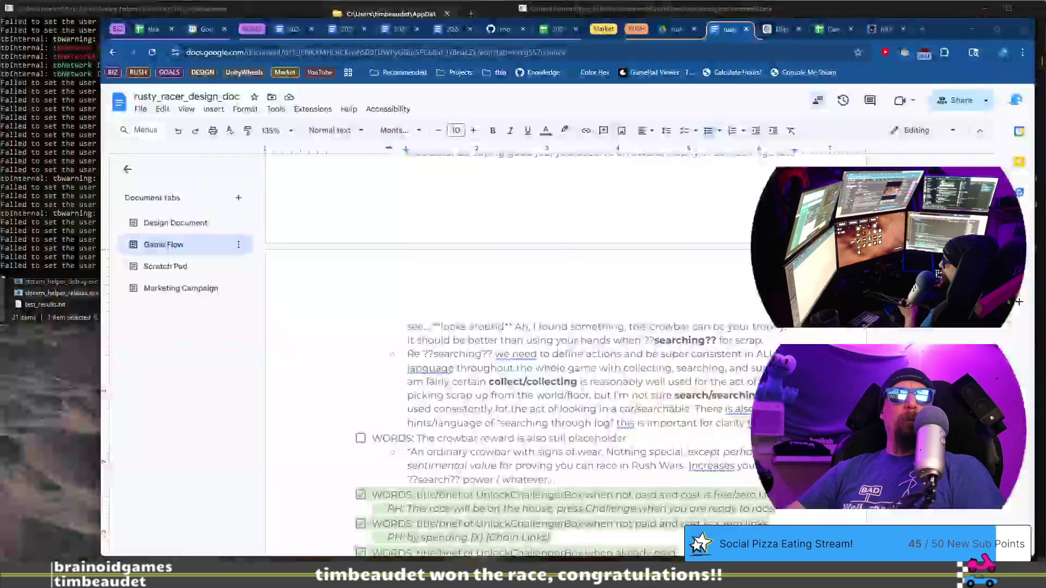
# Review the Game Flow notes, selecting the jax_minion_0 note and the crowbar description end
pyautogui.scroll(4, 377, 329)
pyautogui.scroll(-1, 378, 329)
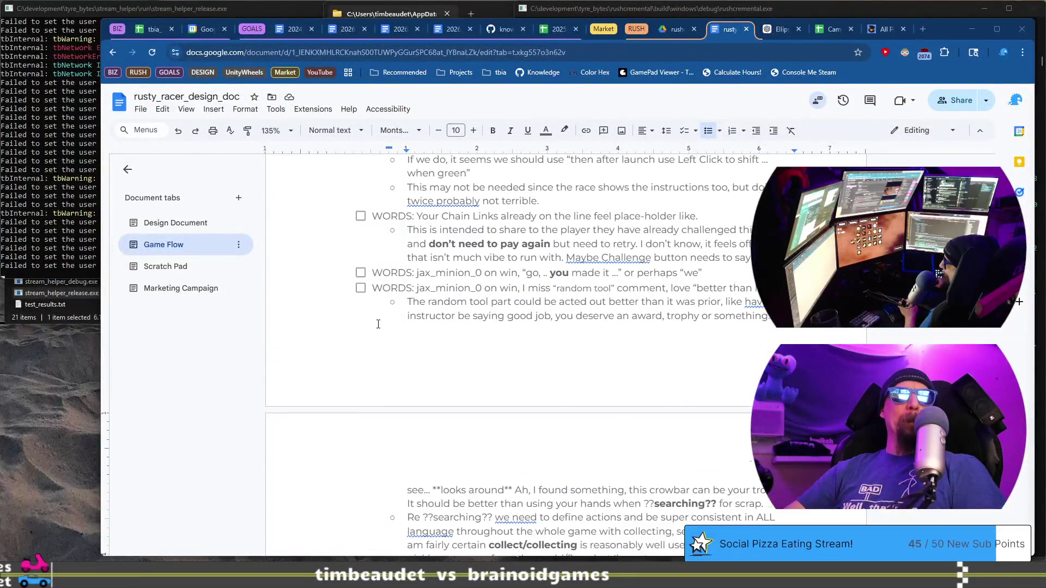
pyautogui.scroll(-2, 378, 324)
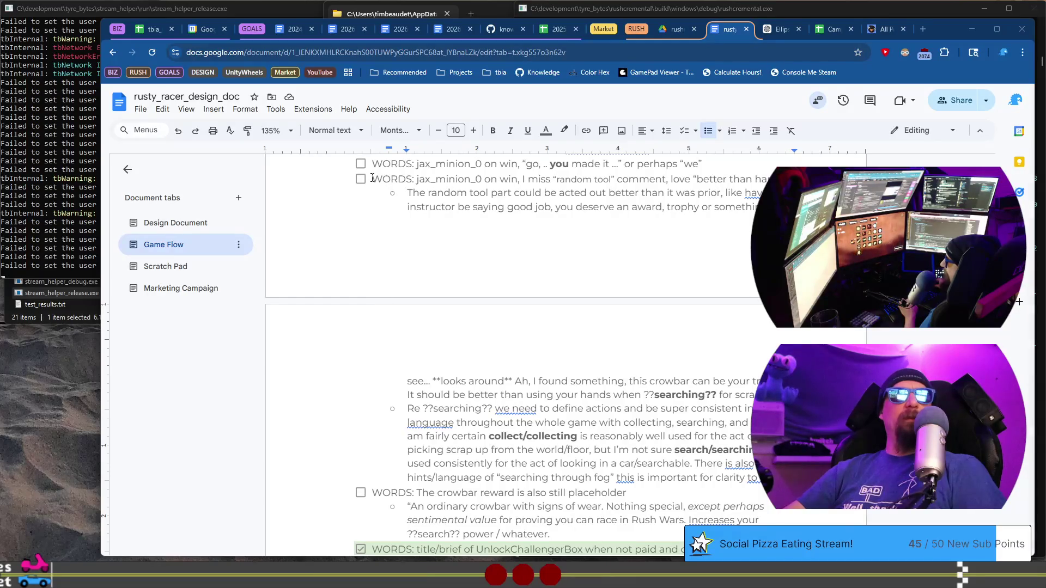
pyautogui.moveTo(373, 178); pyautogui.dragTo(447, 205)
pyautogui.scroll(-2, 463, 206)
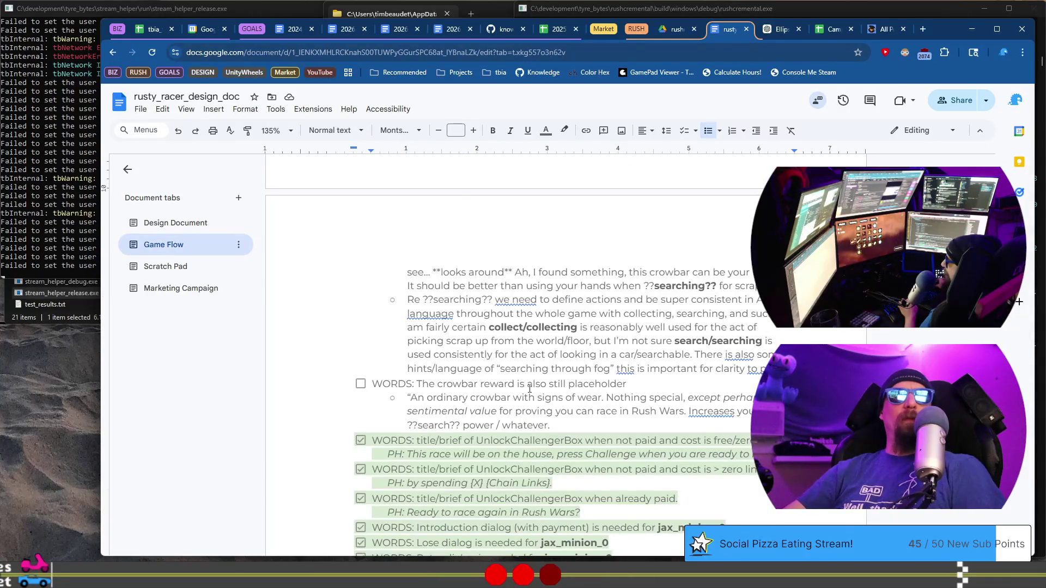
pyautogui.click(595, 424)
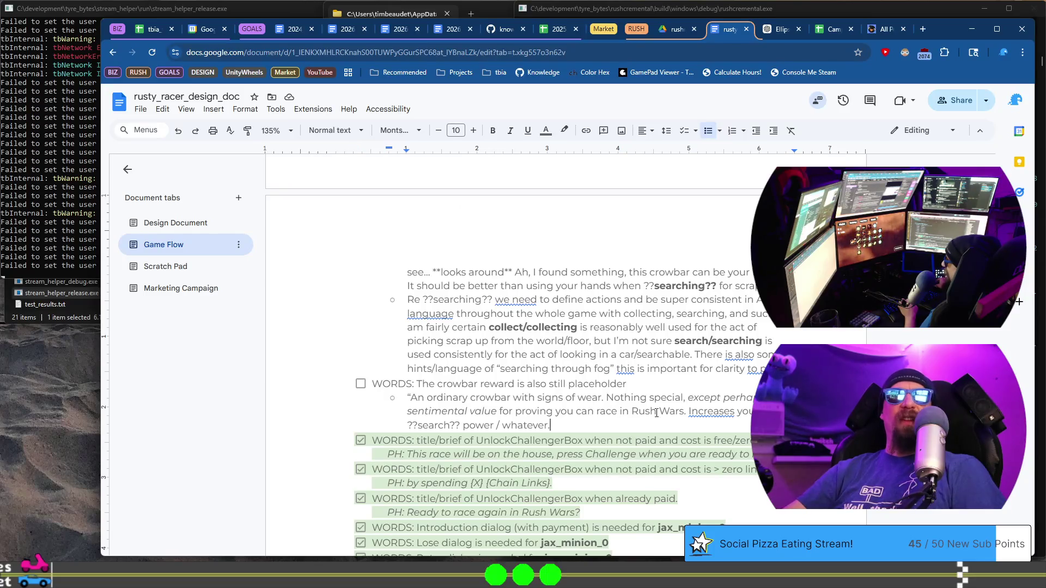
# Check spelling suggestions for 'Increases' without changing it, then return to the game's upgrade tree
pyautogui.rightClick(713, 412)
pyautogui.click(625, 417)
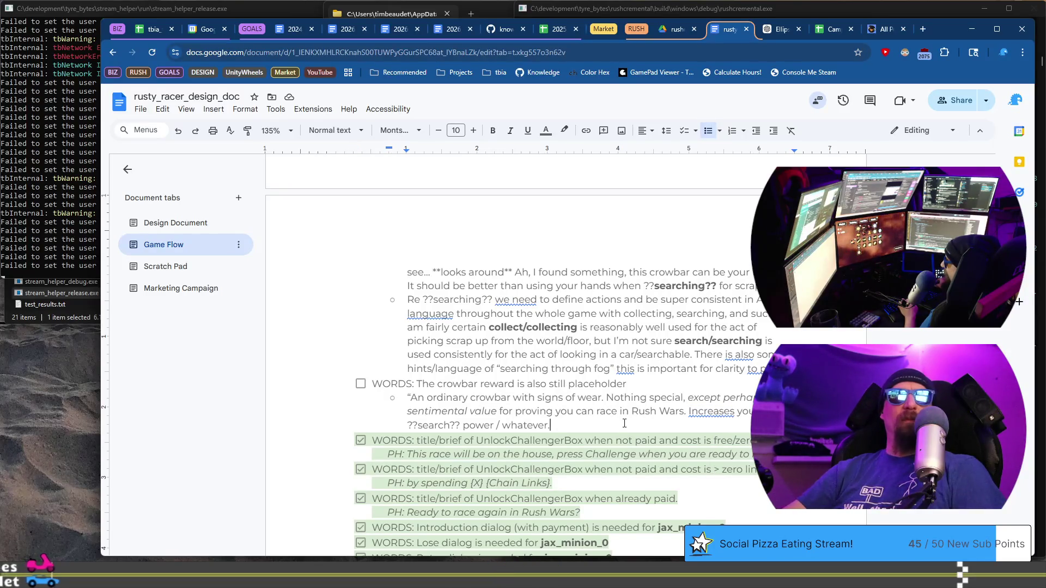
pyautogui.hotkey('alt', 'Tab')
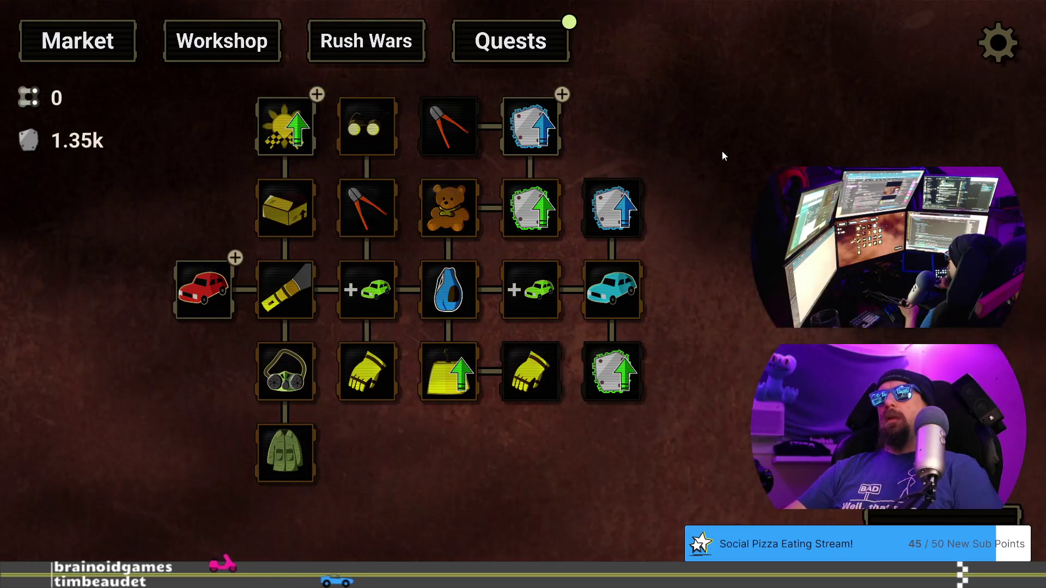
pyautogui.moveTo(723, 157); pyautogui.dragTo(728, 159)
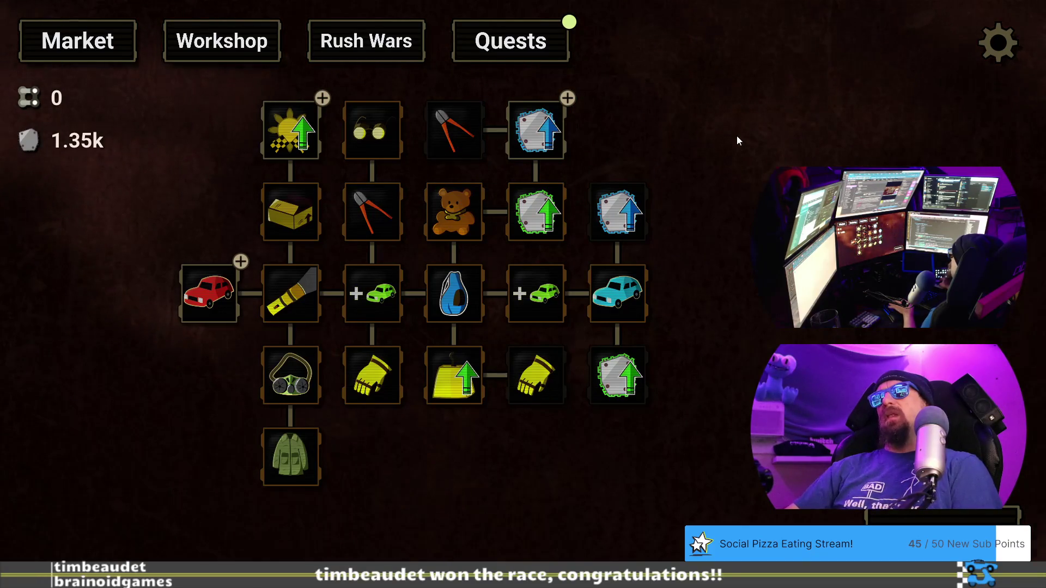
# Leave Rusty Racer and return to rusty_racer_design_doc's crowbar notes in Chrome
pyautogui.hotkey('alt', 'Tab')
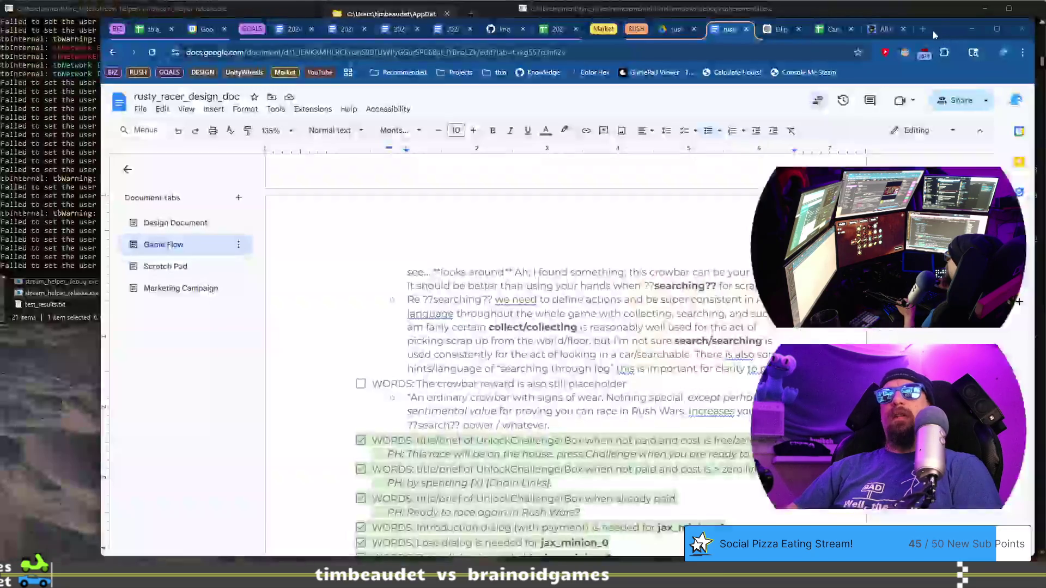
# In a new tab, search Google for 'alakajam' and open the Alakajam! homepage
pyautogui.click(924, 28)
pyautogui.write('ala')
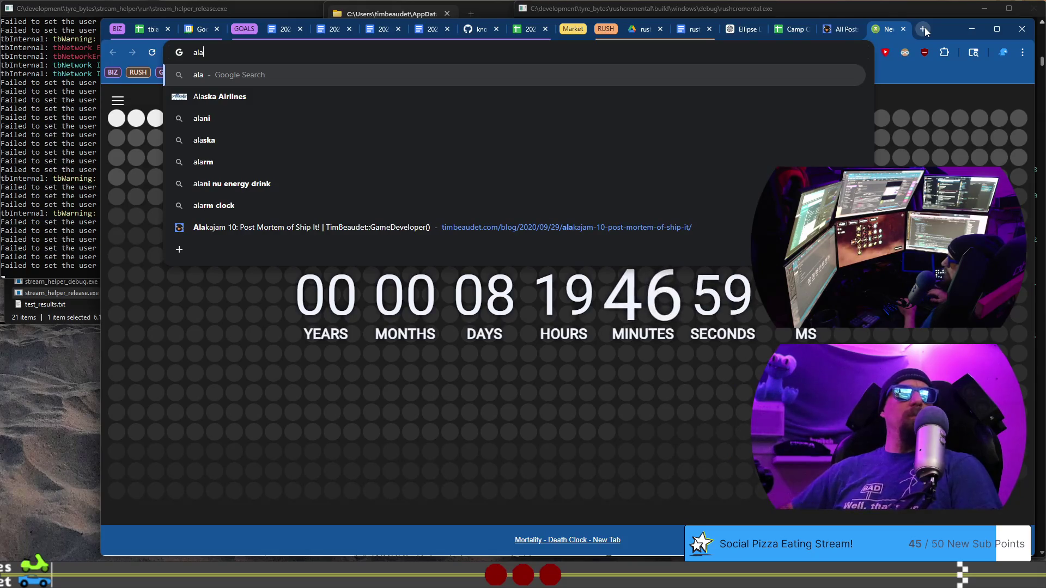
pyautogui.write('kajam')
pyautogui.press('Return')
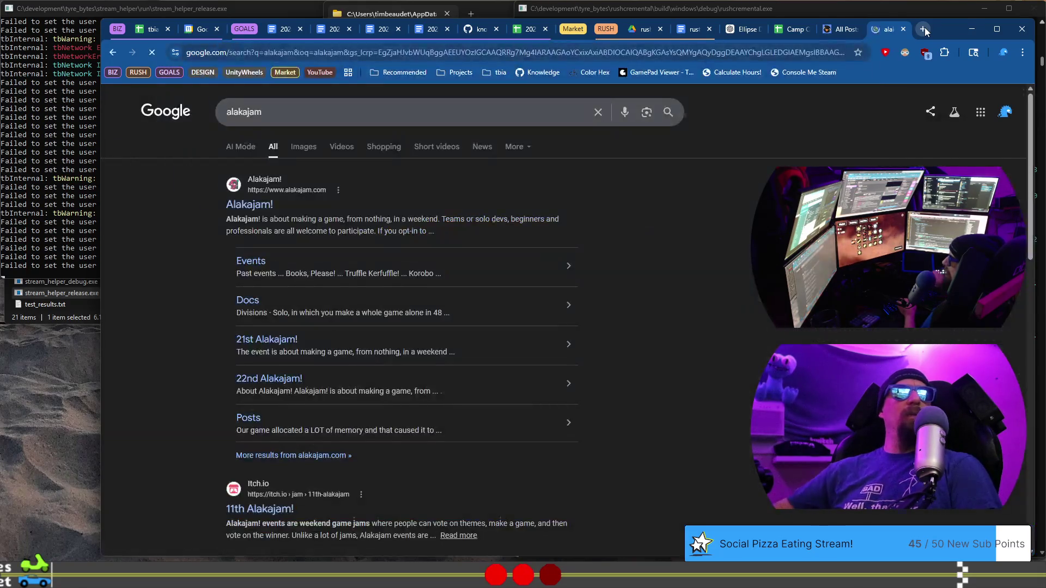
pyautogui.click(251, 205)
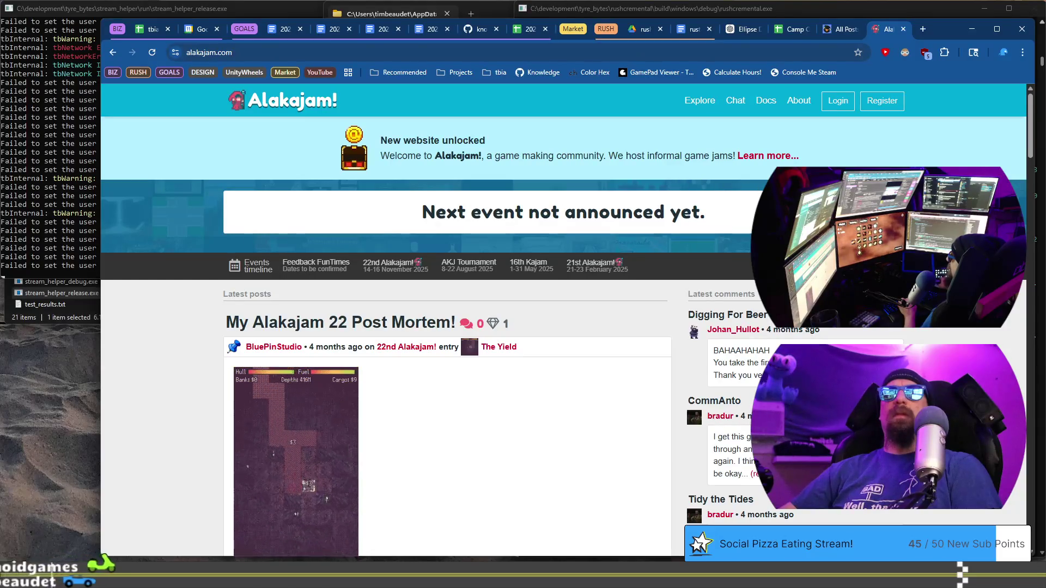
# Log in to Alakajam with the browser's saved account credentials
pyautogui.click(838, 101)
pyautogui.click(544, 208)
pyautogui.click(544, 234)
pyautogui.click(540, 306)
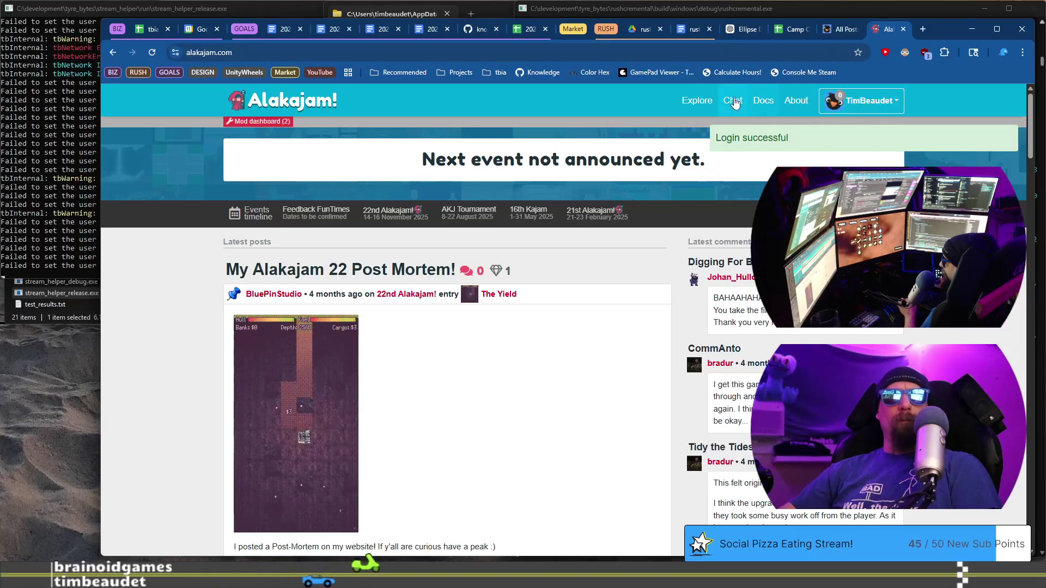
# Open the dashboard Entries page listing the account's 7 jam entries
pyautogui.click(860, 107)
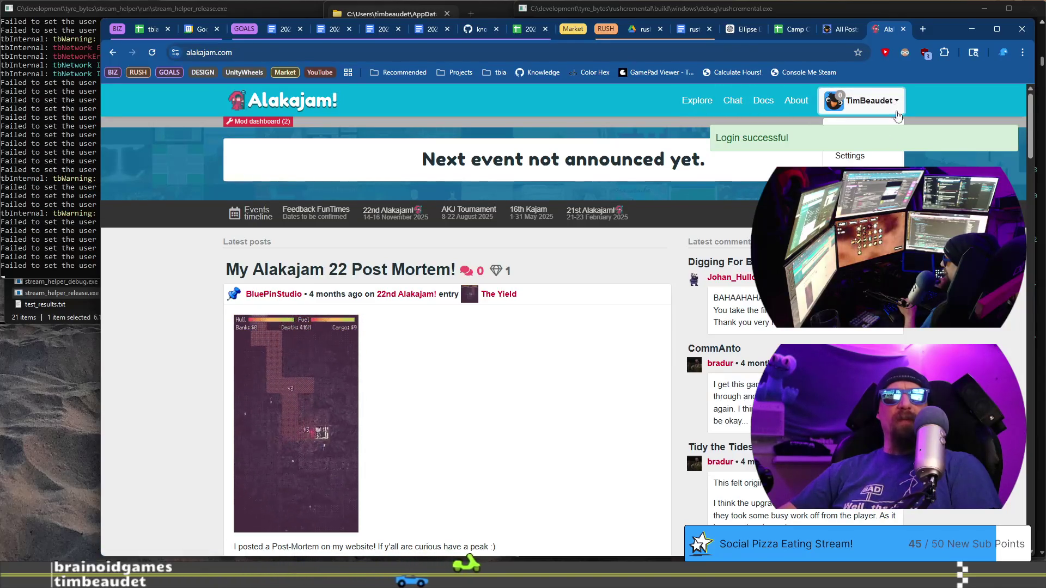
pyautogui.click(847, 173)
pyautogui.scroll(-1, 383, 244)
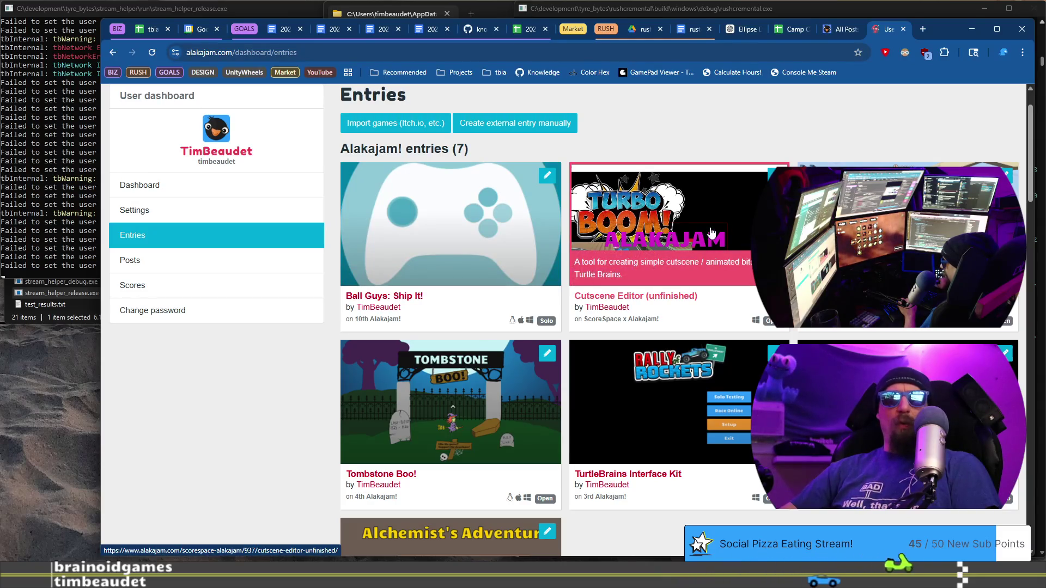
pyautogui.scroll(-1, 711, 233)
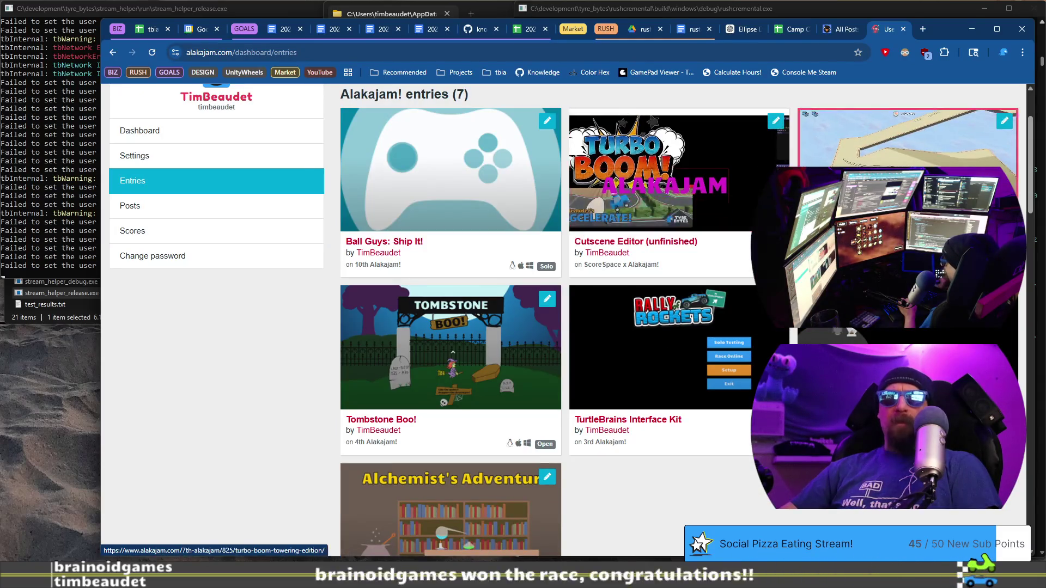
# Open the Turbo Boom! Towering Edition entry and browse its description, downloads and 2 comments
pyautogui.click(849, 147)
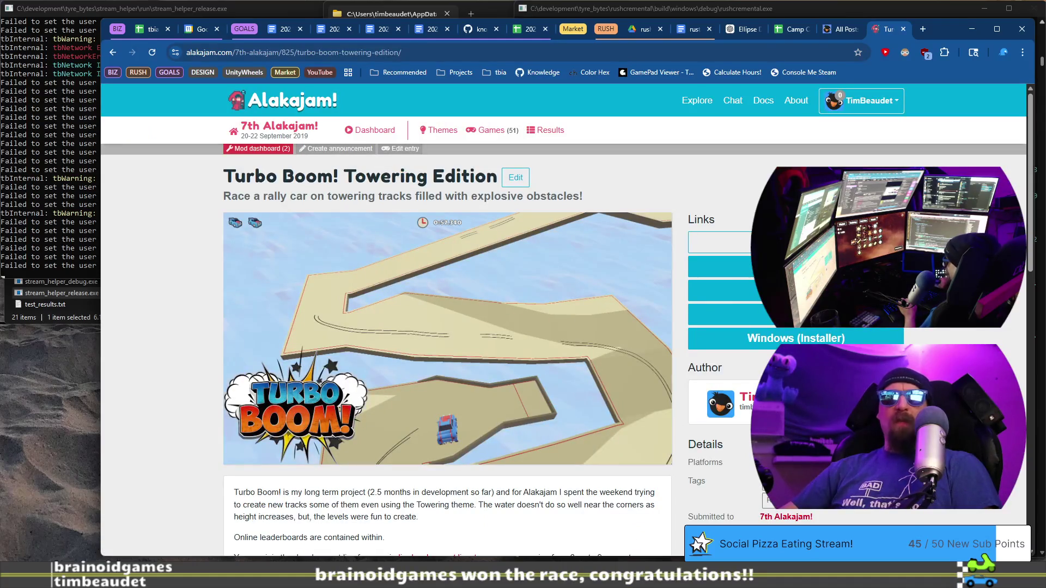
pyautogui.scroll(-3, 312, 311)
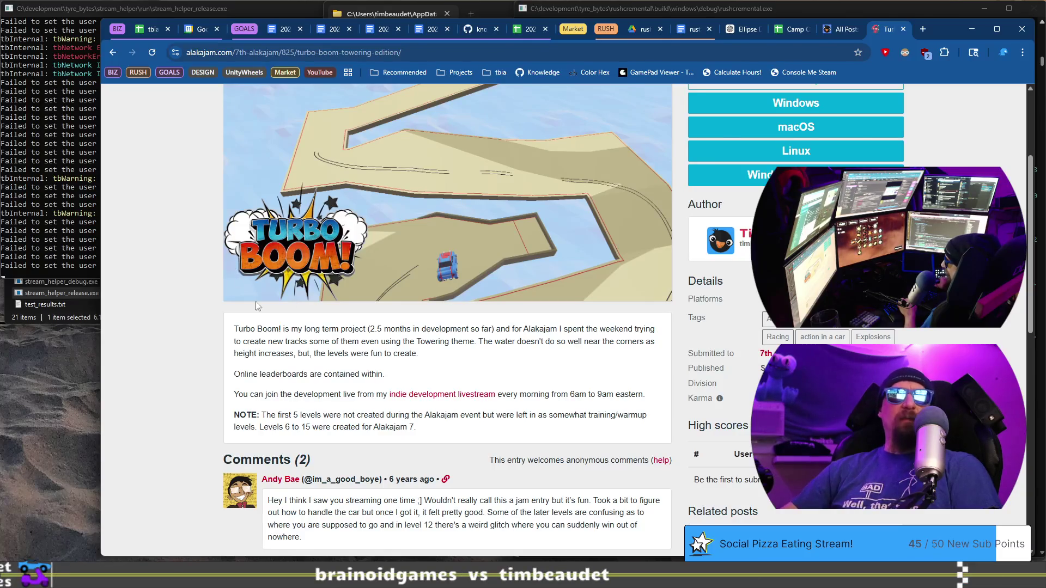
pyautogui.scroll(2, 289, 299)
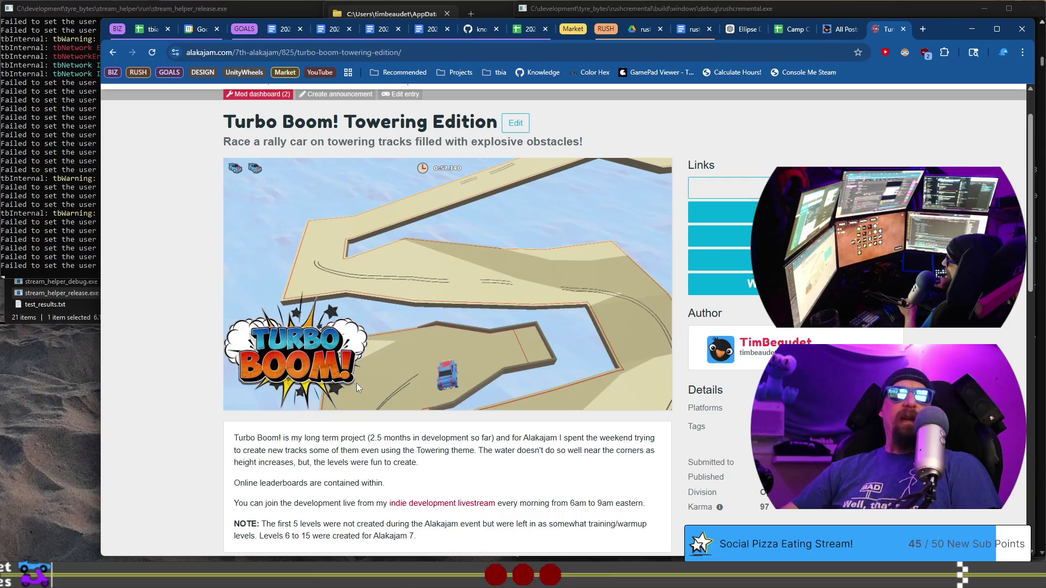
pyautogui.scroll(-1, 356, 386)
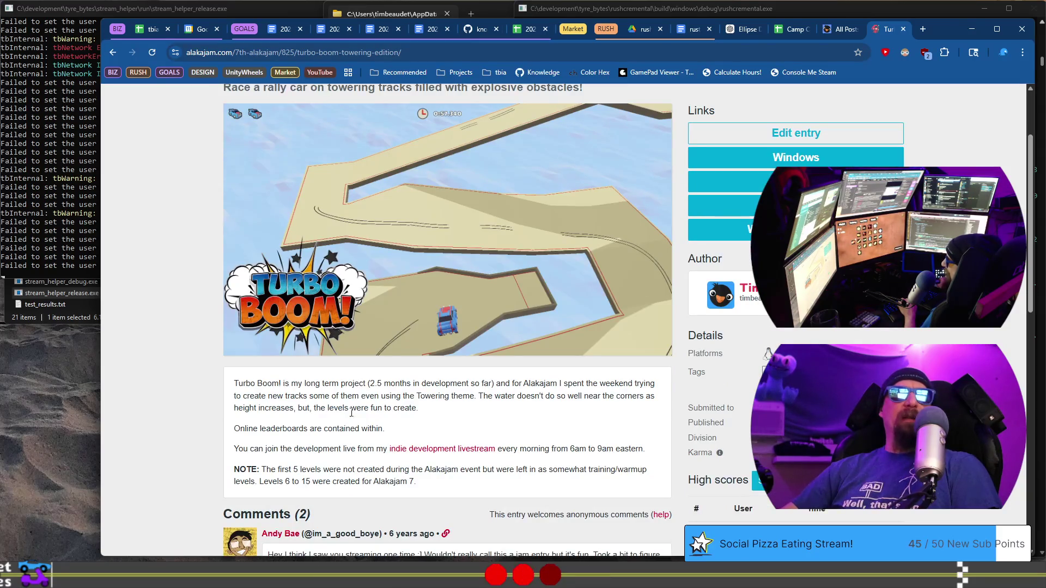
pyautogui.scroll(2, 495, 363)
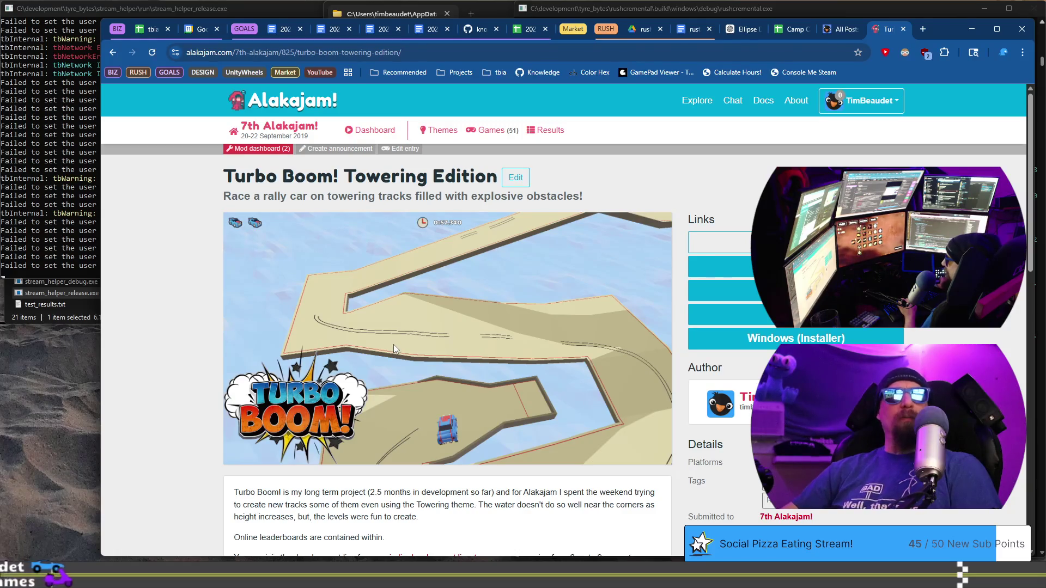
pyautogui.scroll(-3, 393, 345)
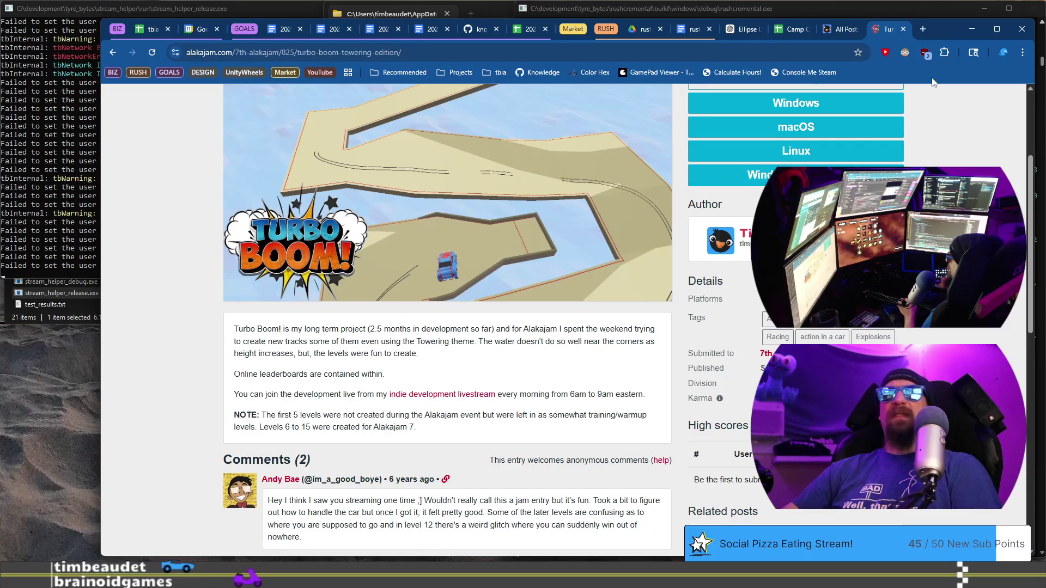
# Close the Turbo Boom! Towering Edition entry tab
pyautogui.click(903, 28)
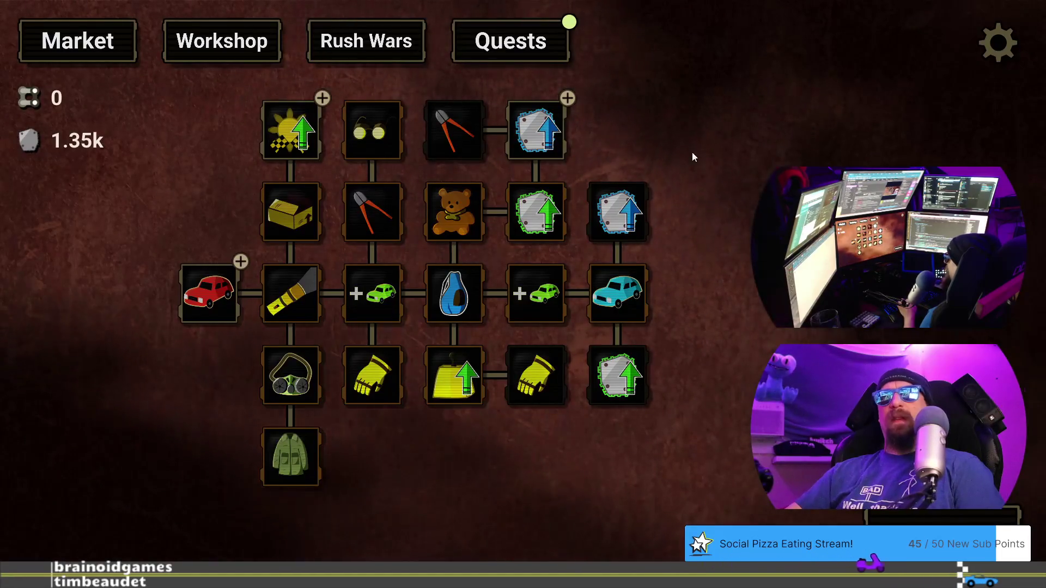
# Back in the design doc, select the checklist lines and scroll down the Game Flow notes
pyautogui.hotkey('alt', 'Tab')
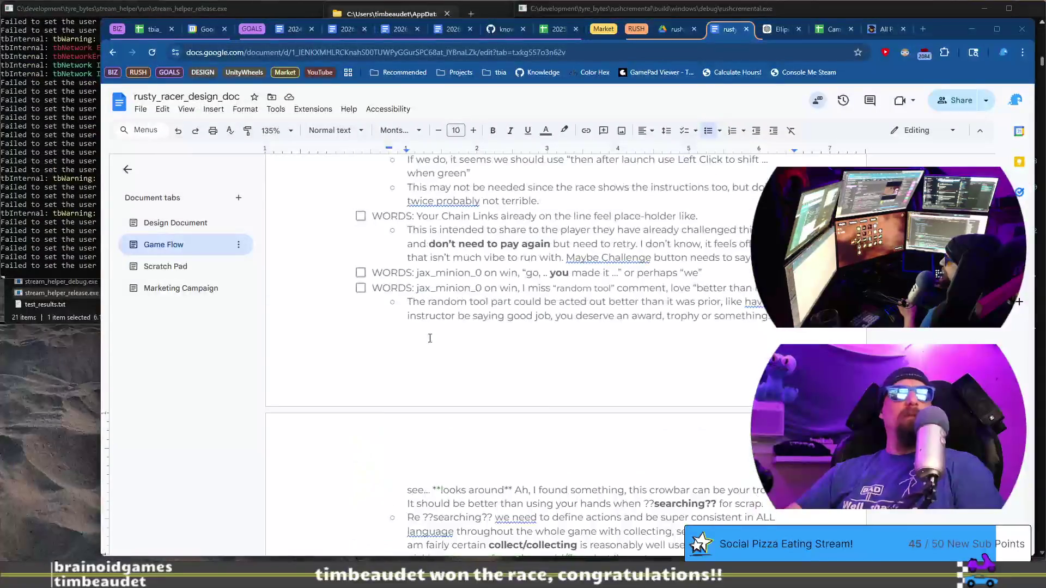
pyautogui.scroll(4, 425, 321)
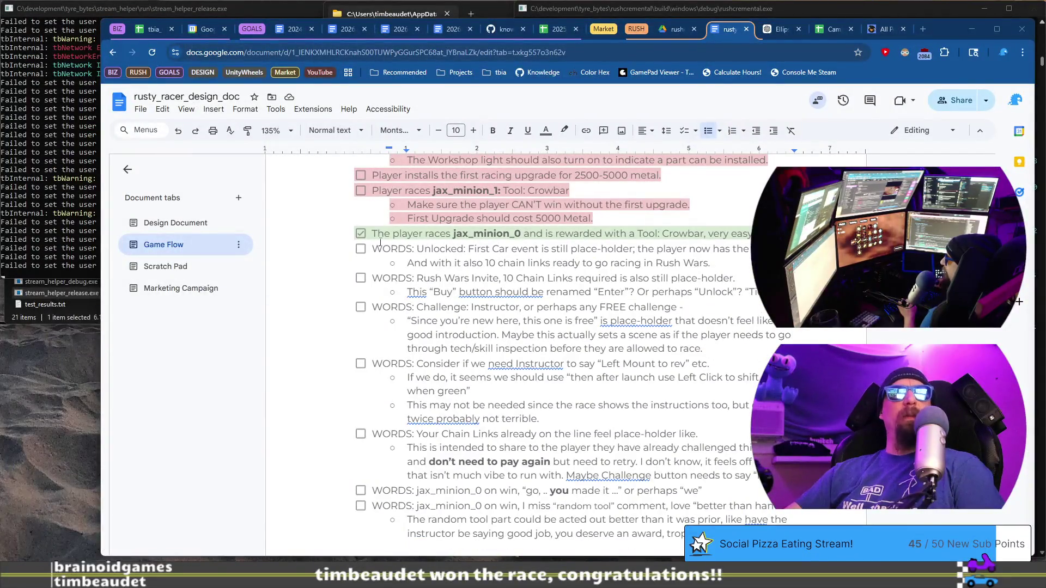
pyautogui.moveTo(380, 243); pyautogui.dragTo(384, 313)
pyautogui.scroll(-6, 457, 373)
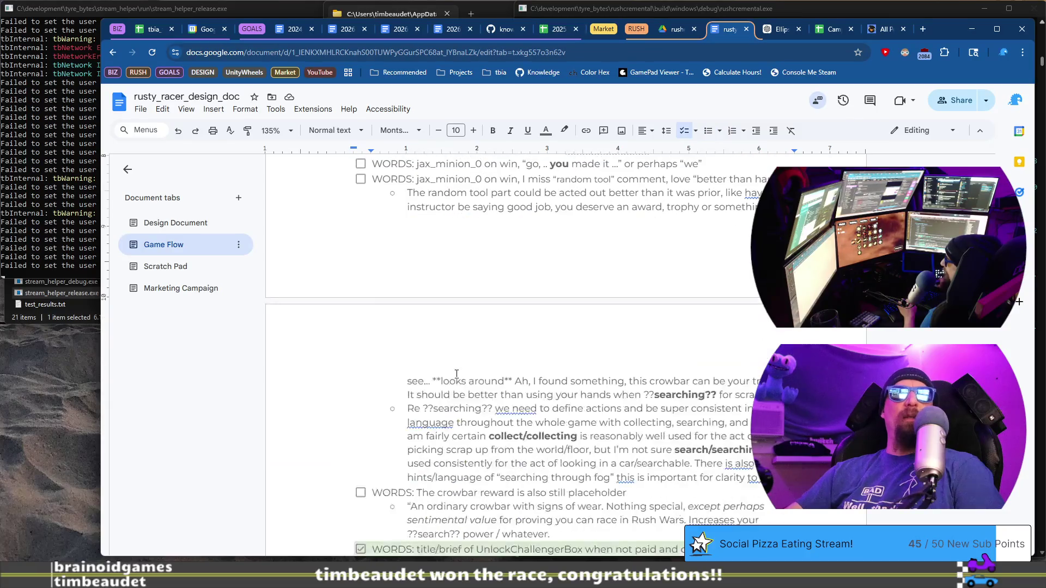
pyautogui.scroll(-3, 456, 374)
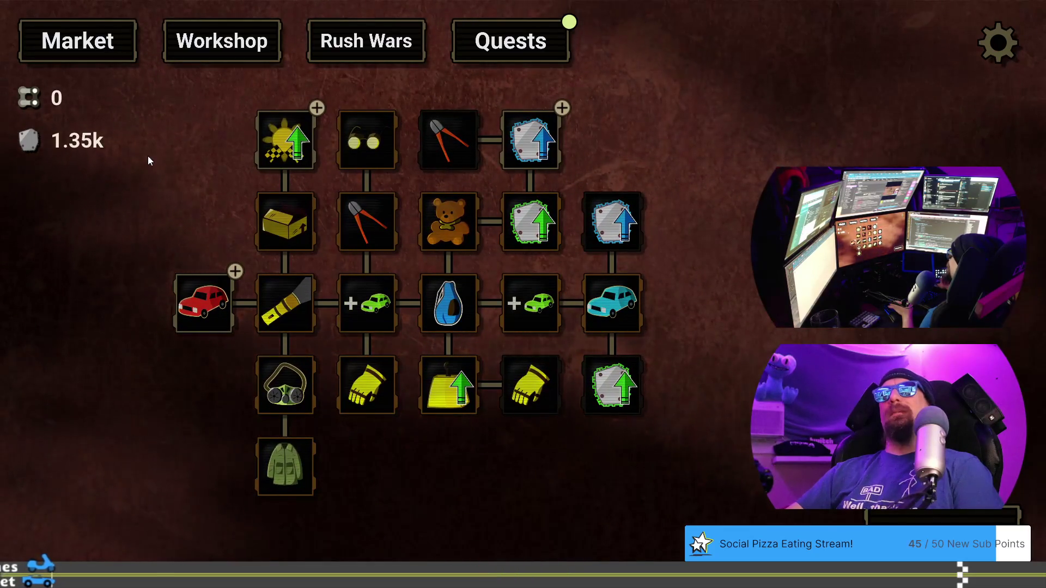
# Nudge the skill tree view and open the Challenge: Rivet Kane dialog costing 1 Chain Link
pyautogui.moveTo(148, 157); pyautogui.dragTo(157, 133)
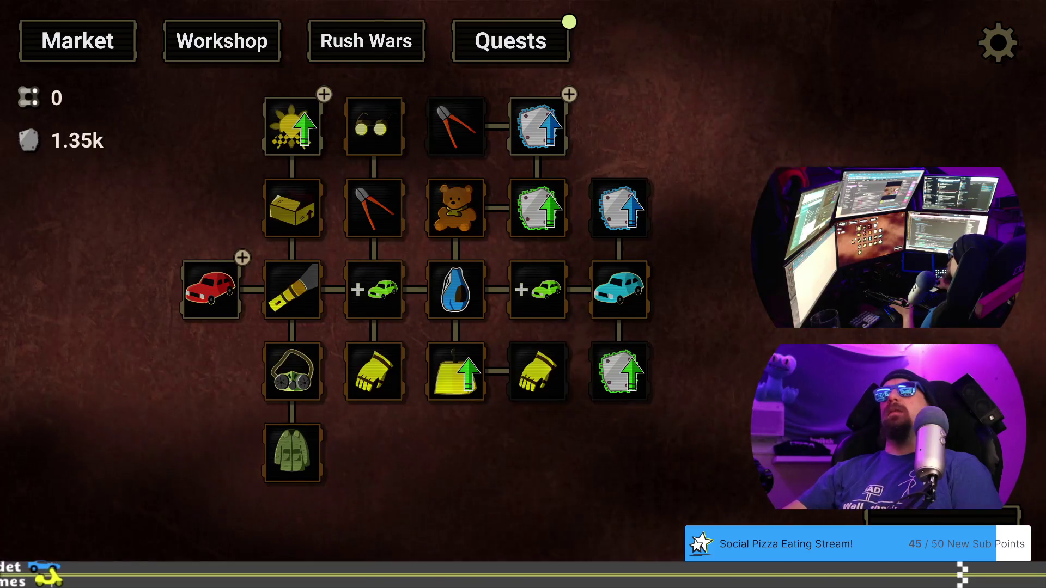
pyautogui.click(375, 41)
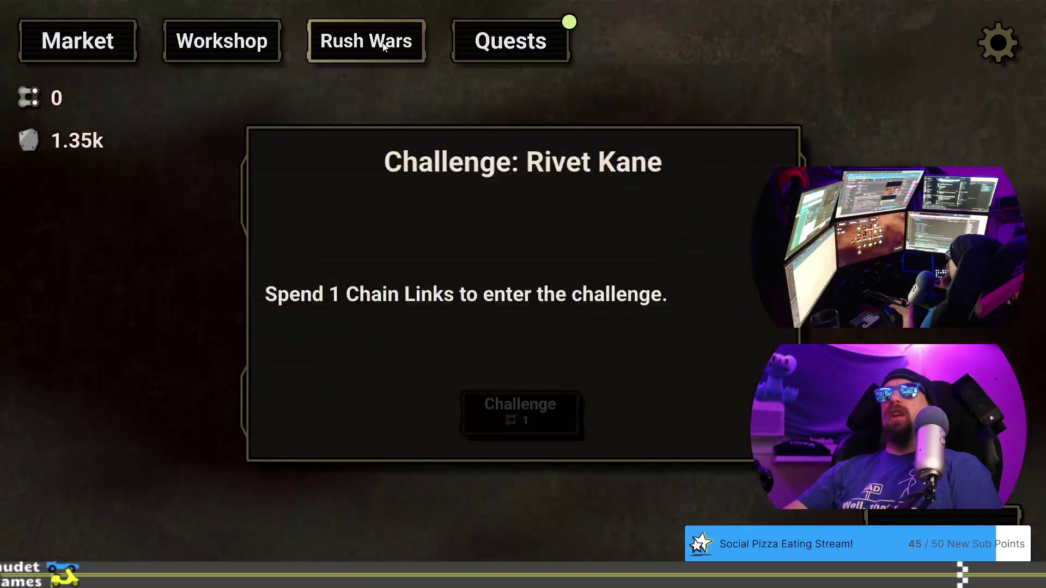
# Load the rust_jm1 profile with the load command in the developer terminal
pyautogui.press('`')
pyautogui.press('`')
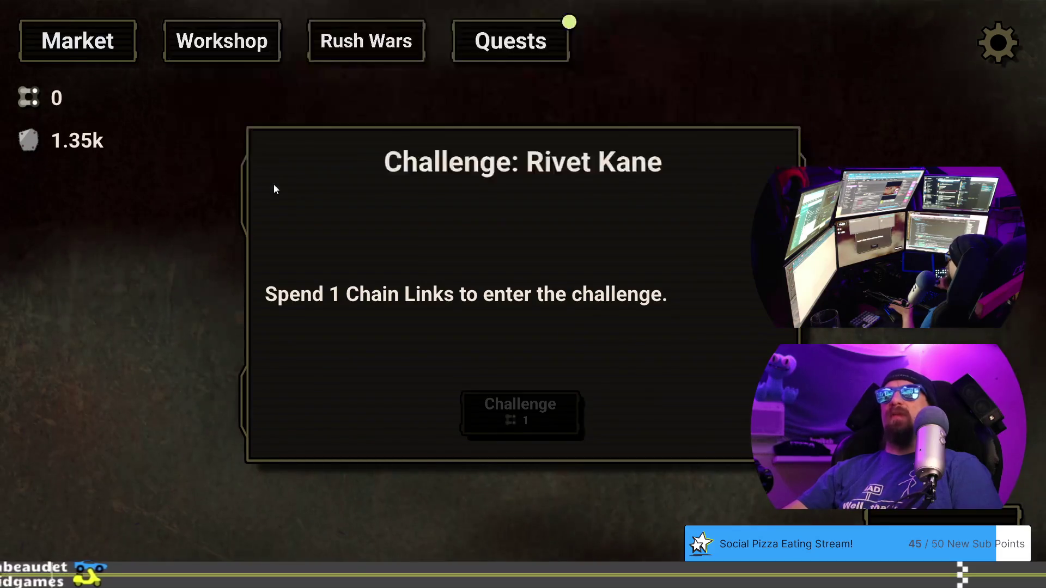
pyautogui.press('Escape')
pyautogui.press('`')
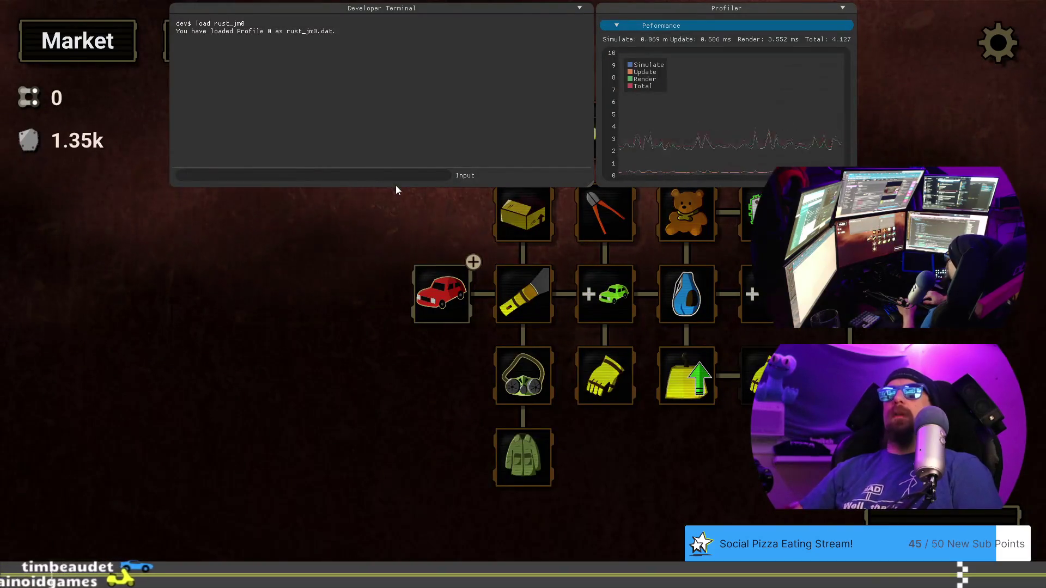
pyautogui.write('load rus')
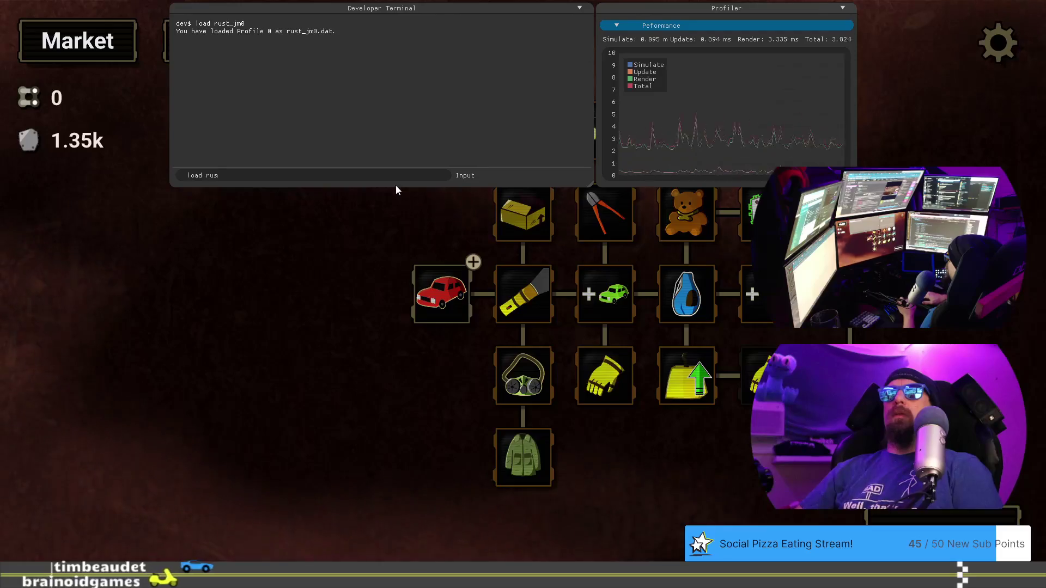
pyautogui.write('t_jm0')
pyautogui.press('Return')
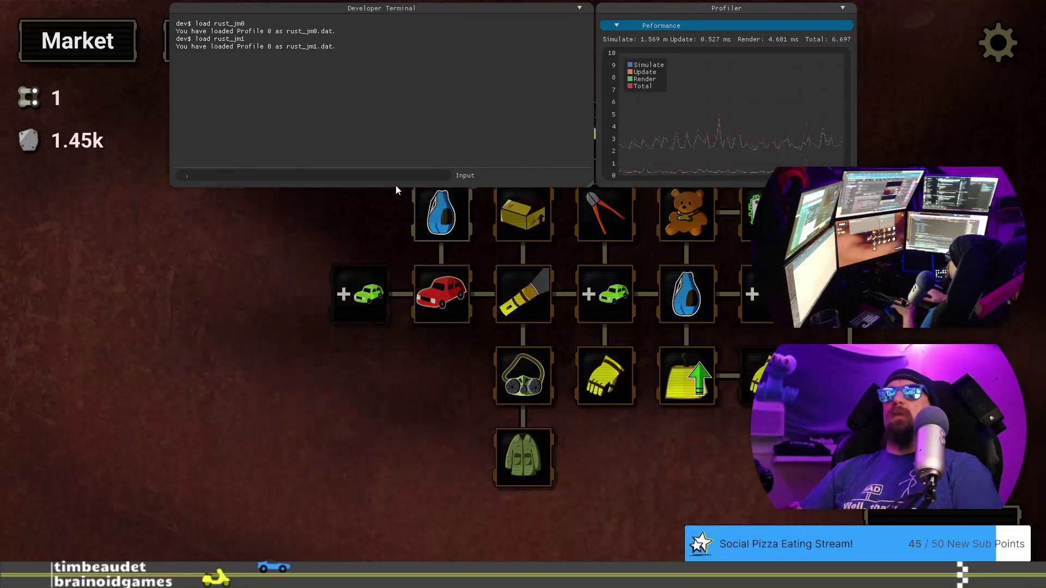
pyautogui.press('`')
# Spend a chain link on the Rivet Kane challenge, get through Jax's briefing, and start the race
pyautogui.click(380, 41)
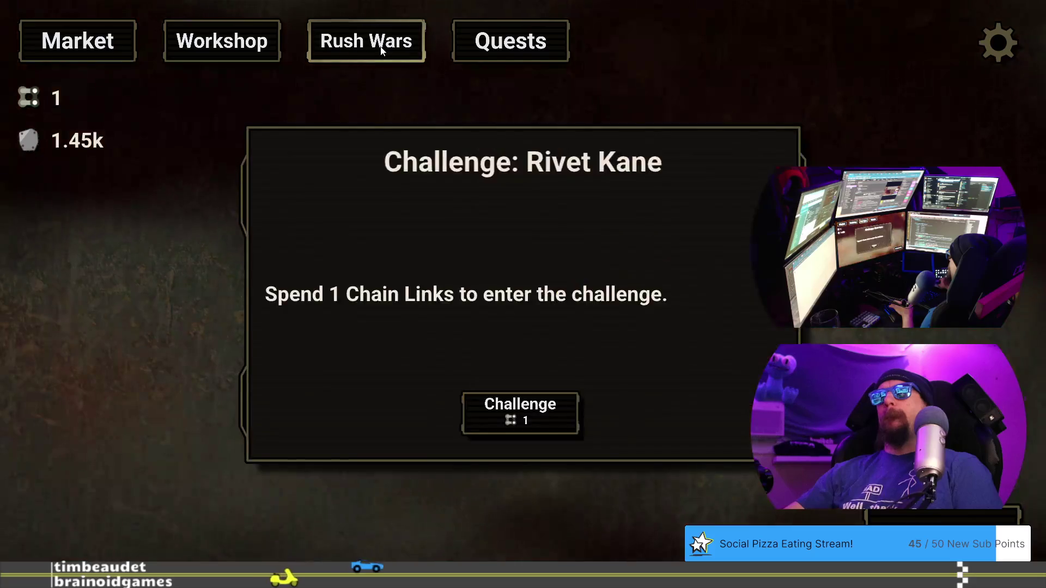
pyautogui.click(567, 427)
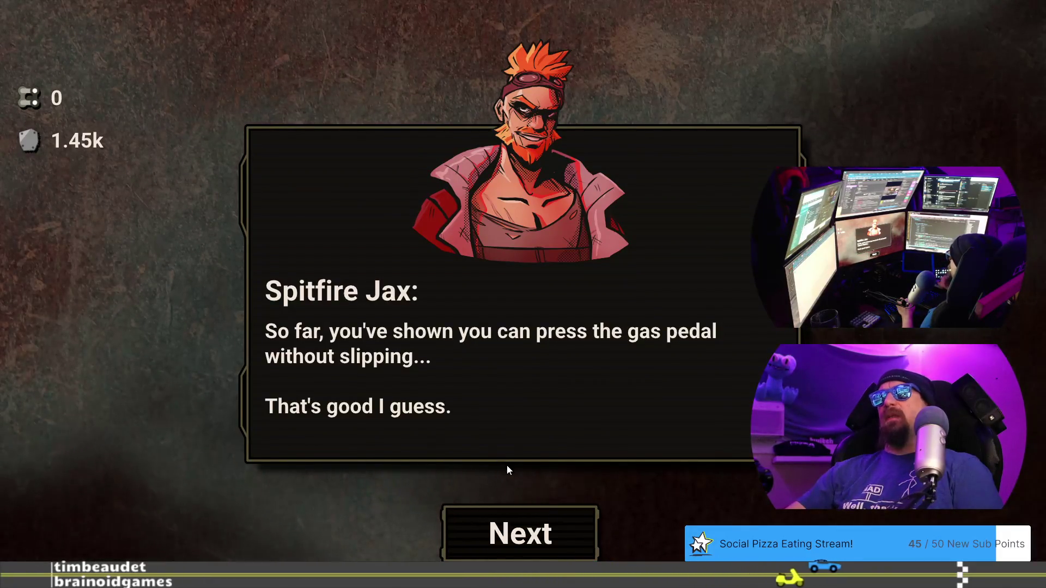
pyautogui.click(539, 527)
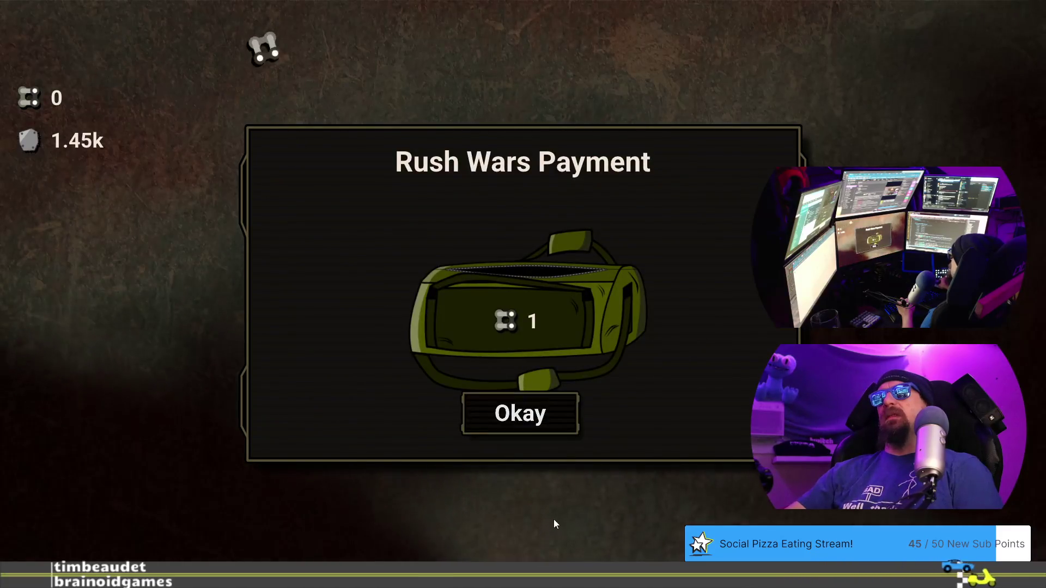
pyautogui.click(527, 428)
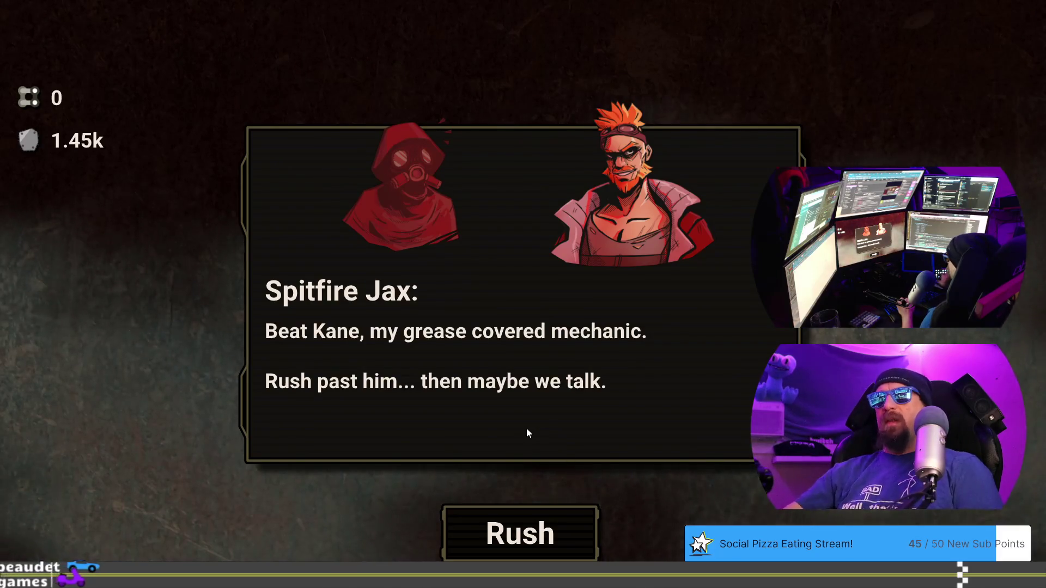
pyautogui.click(517, 535)
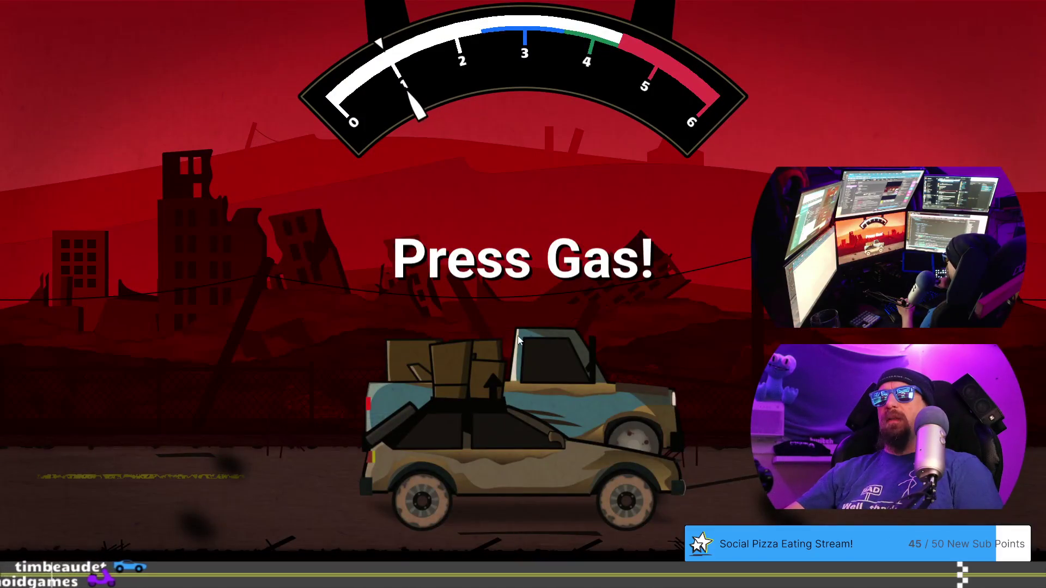
# Launch the race, start a top-level checklist item beginning 'W', then shift gears until losing to Rivet Kane
pyautogui.press('space')
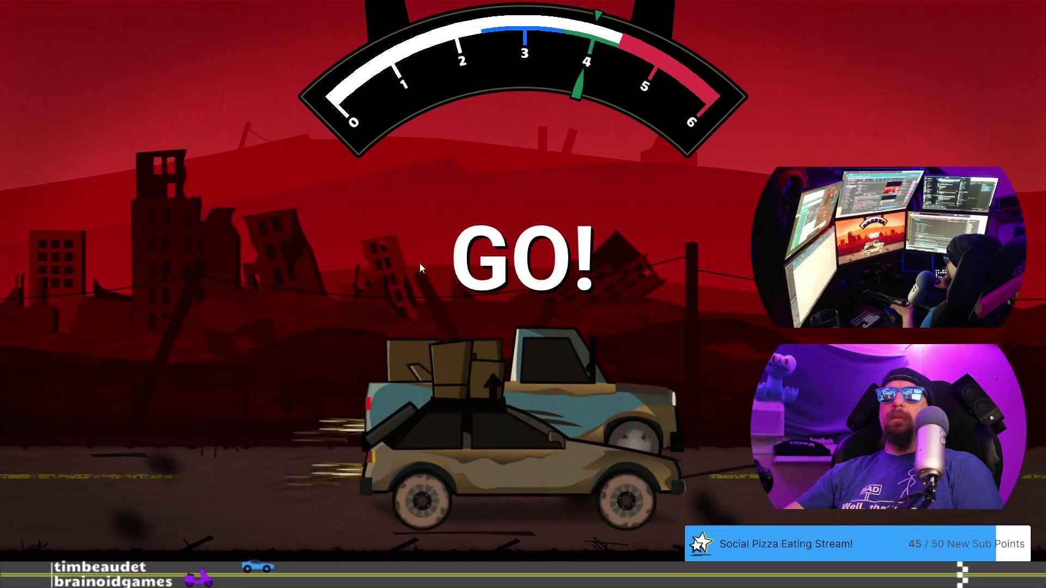
pyautogui.hotkey('alt', 'Tab')
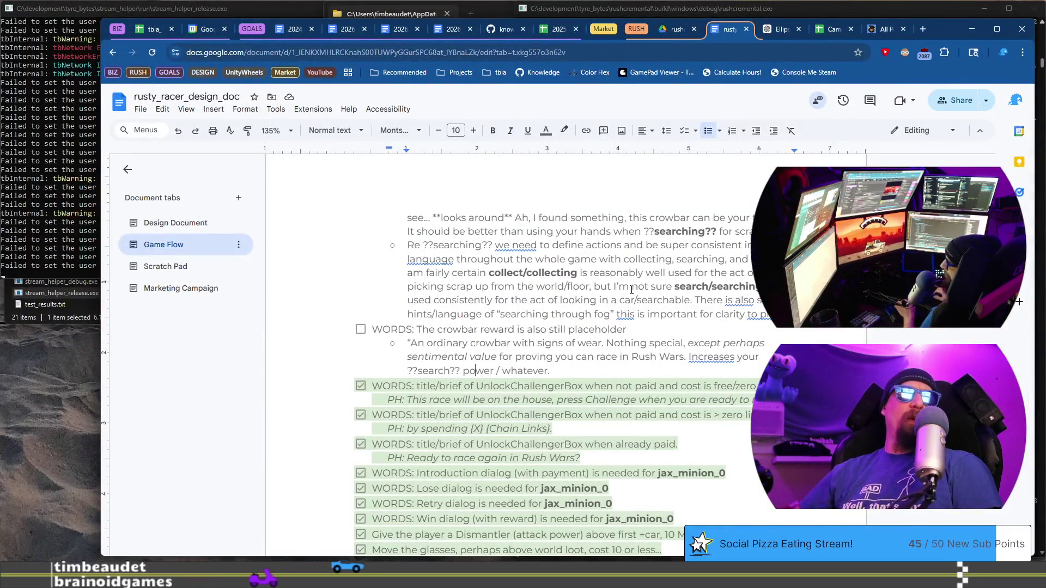
pyautogui.press('Return')
pyautogui.hotkey('shift', 'Tab')
pyautogui.write('W')
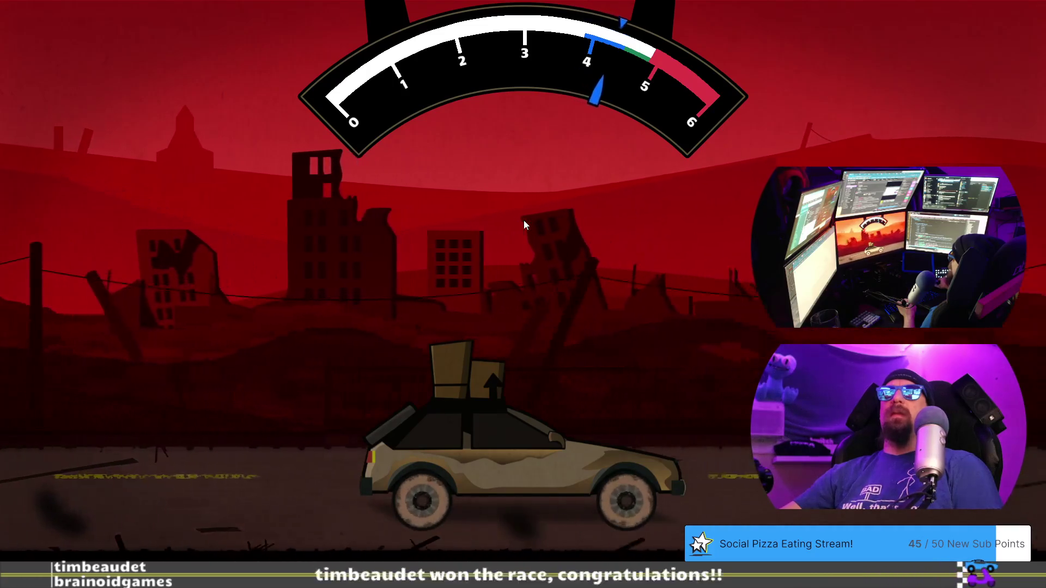
pyautogui.press('space')
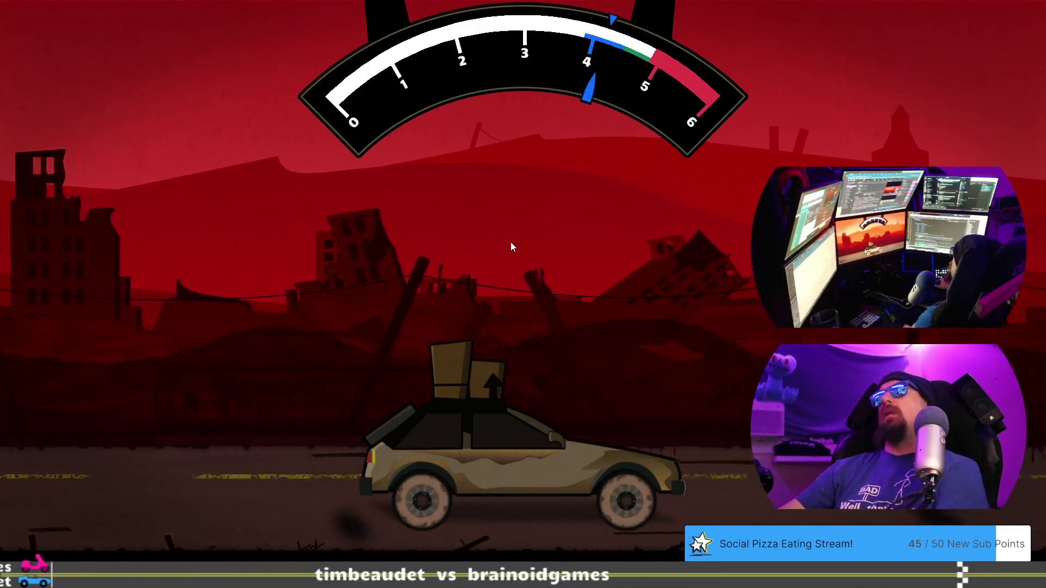
pyautogui.press('space')
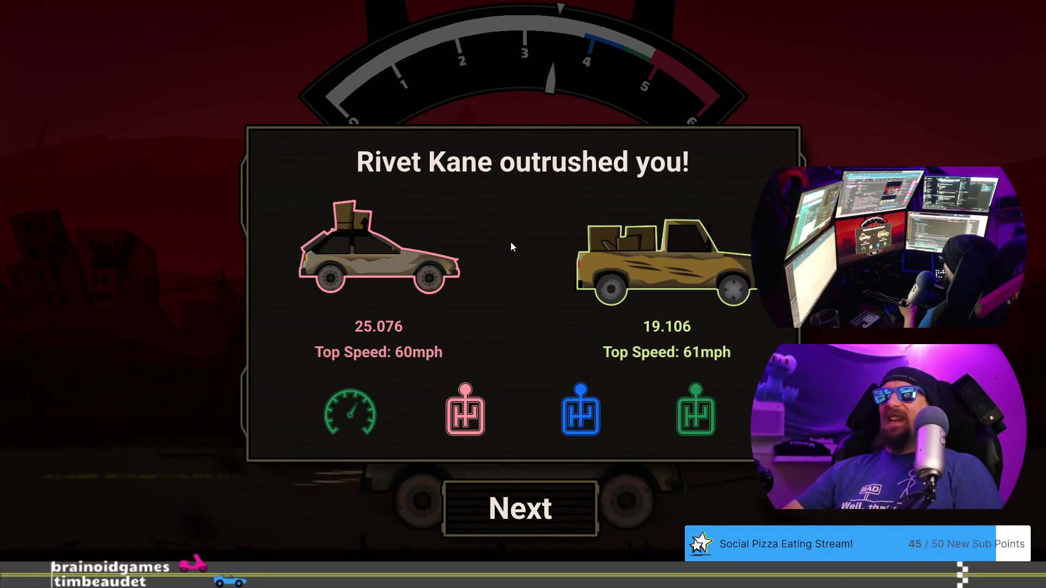
# Move past the race results to Jax's taunt and return to the WORDS: jax_minion_1 item
pyautogui.click(526, 504)
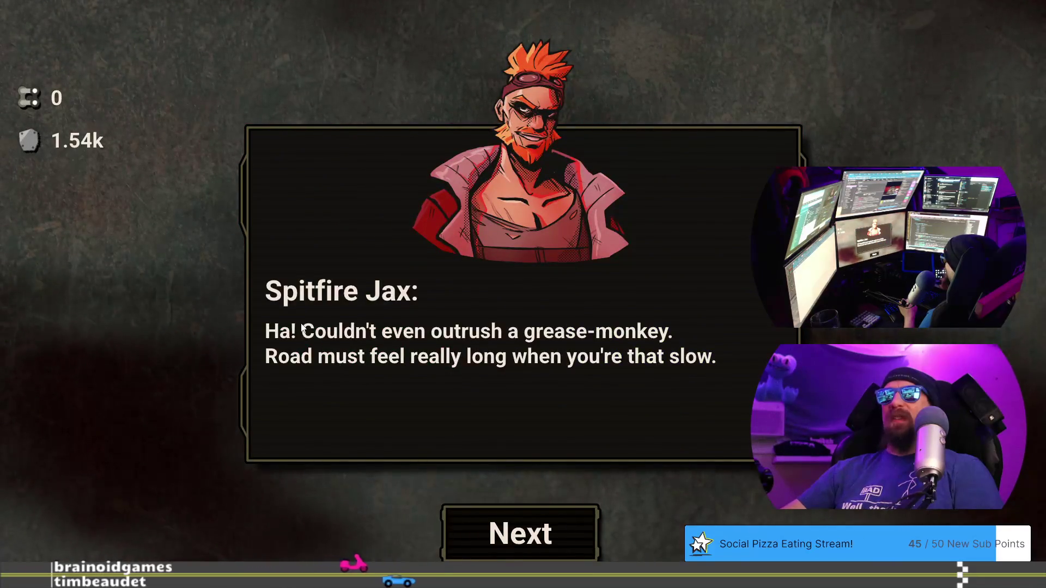
pyautogui.hotkey('alt', 'Tab')
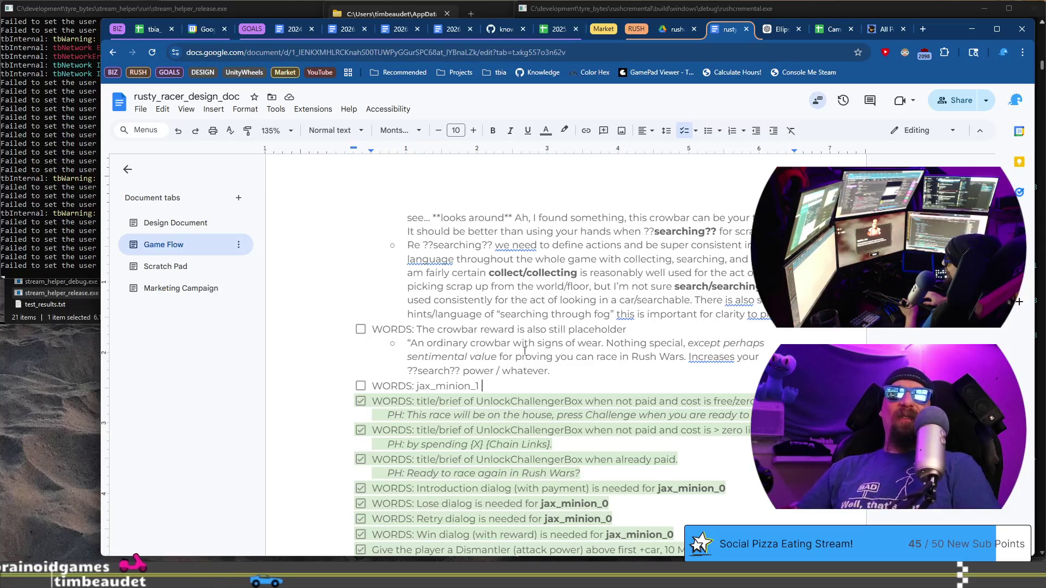
# Write in the jax_minion_1 note that the payment felt thrown in, proposing a flag or requiring every intro
pyautogui.hotkey('shift', 'Home')
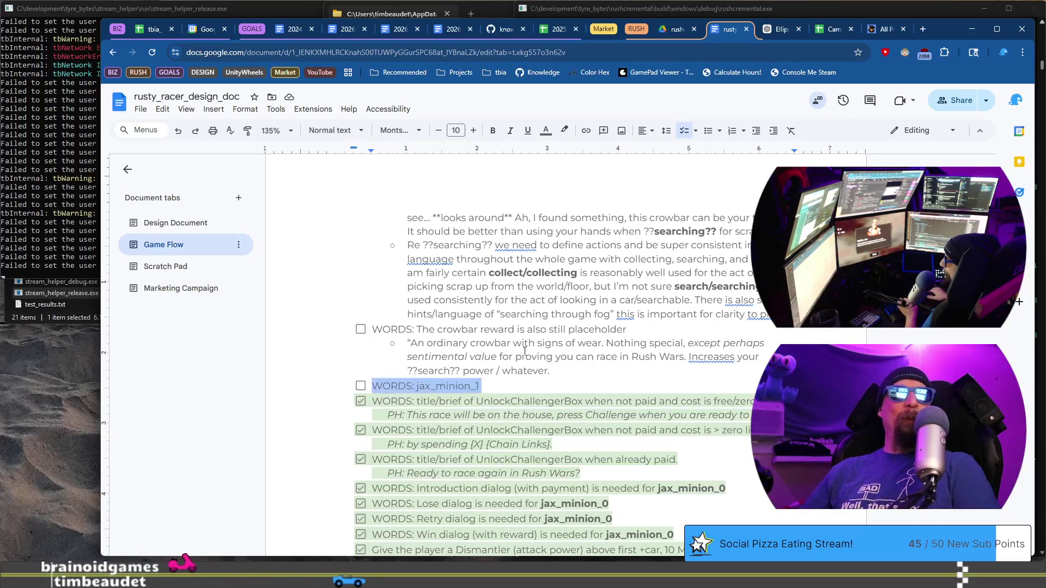
pyautogui.press('Right')
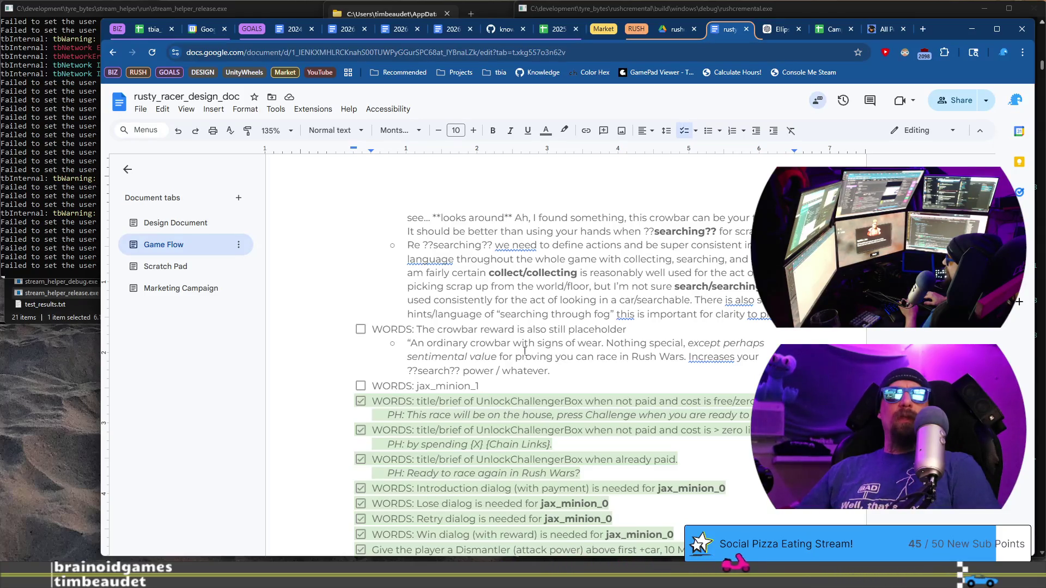
pyautogui.write('payment felt just thrown in,')
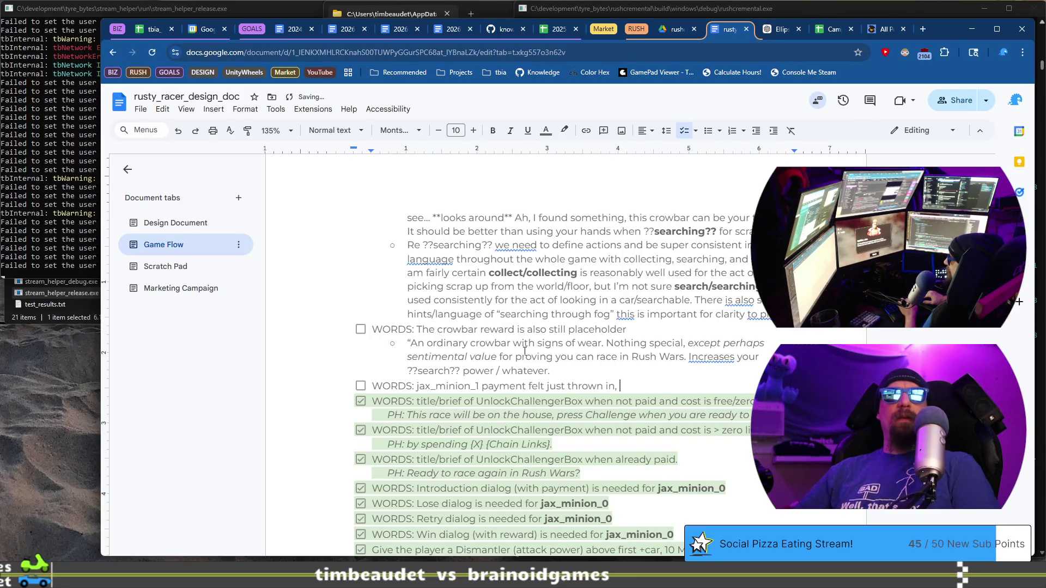
pyautogui.write('ayb')
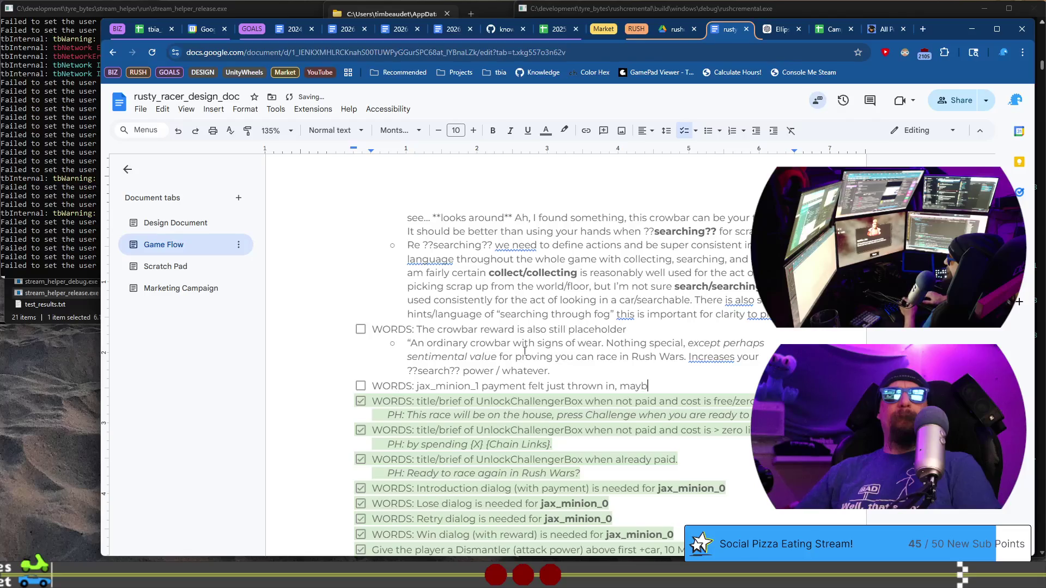
pyautogui.press('BackSpace')
pyautogui.press('BackSpace')
pyautogui.press('BackSpace')
pyautogui.write('we have a flag that a')
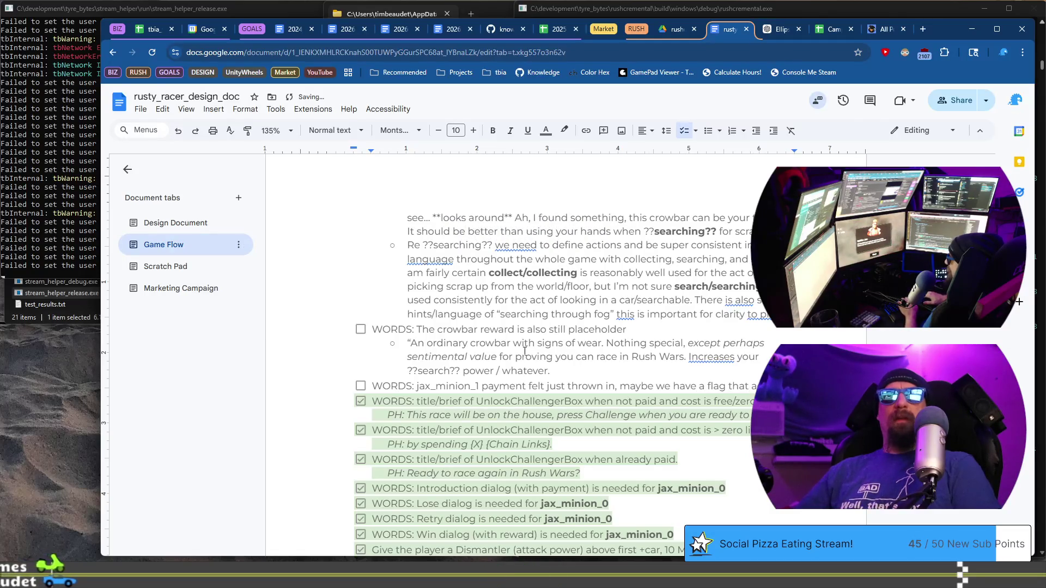
pyautogui.write(' the paymen')
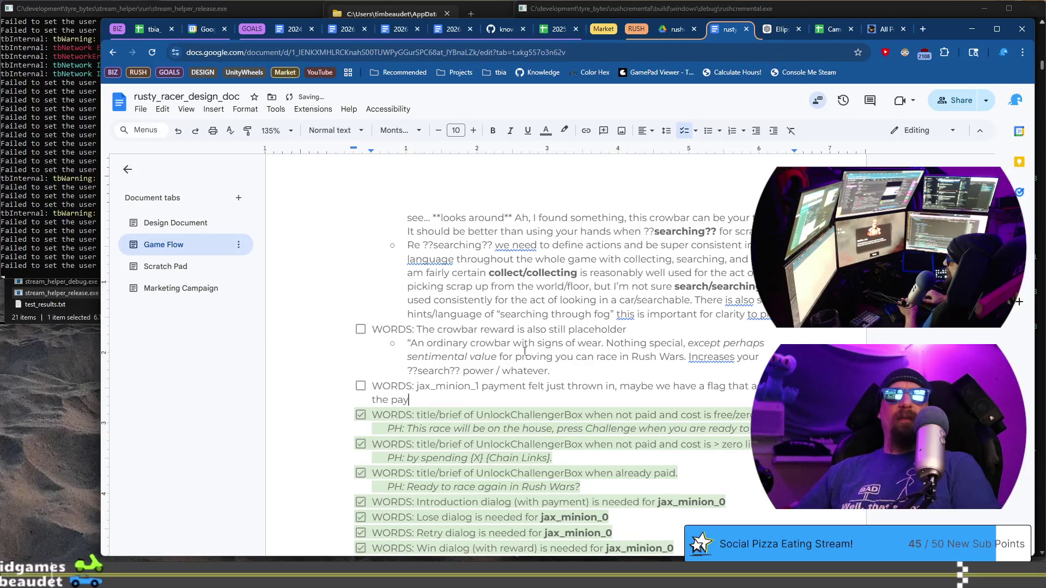
pyautogui.write('t')
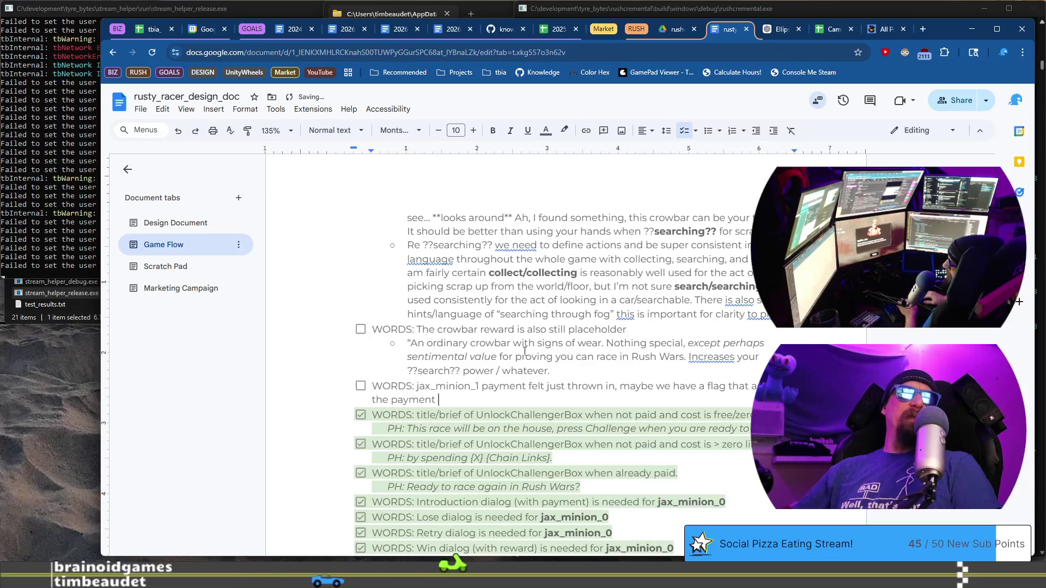
pyautogui.write(' without')
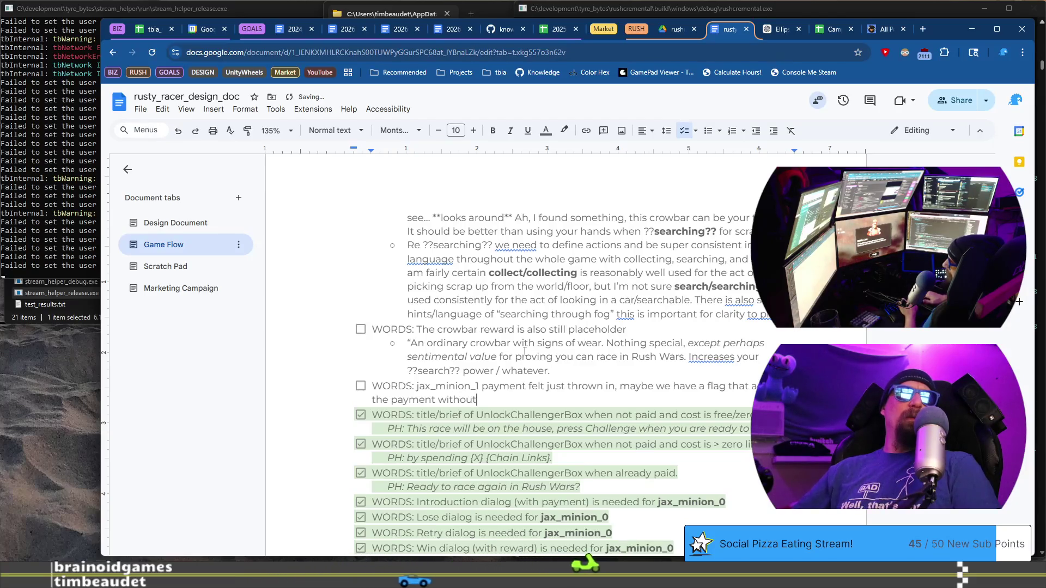
pyautogui.write(' showing the act')
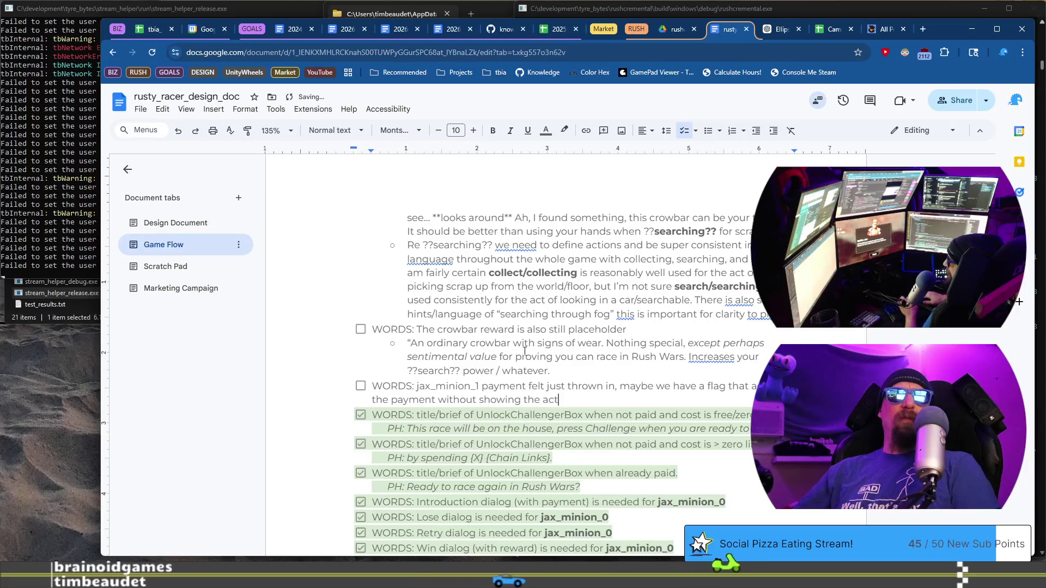
pyautogui.write('ual pa')
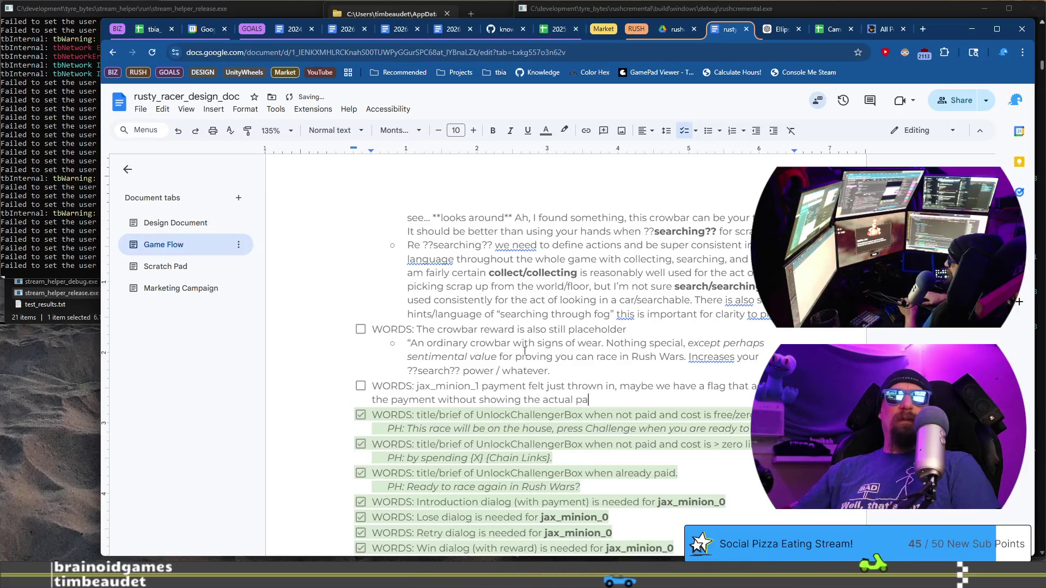
pyautogui.write('yment scene for situations like thi')
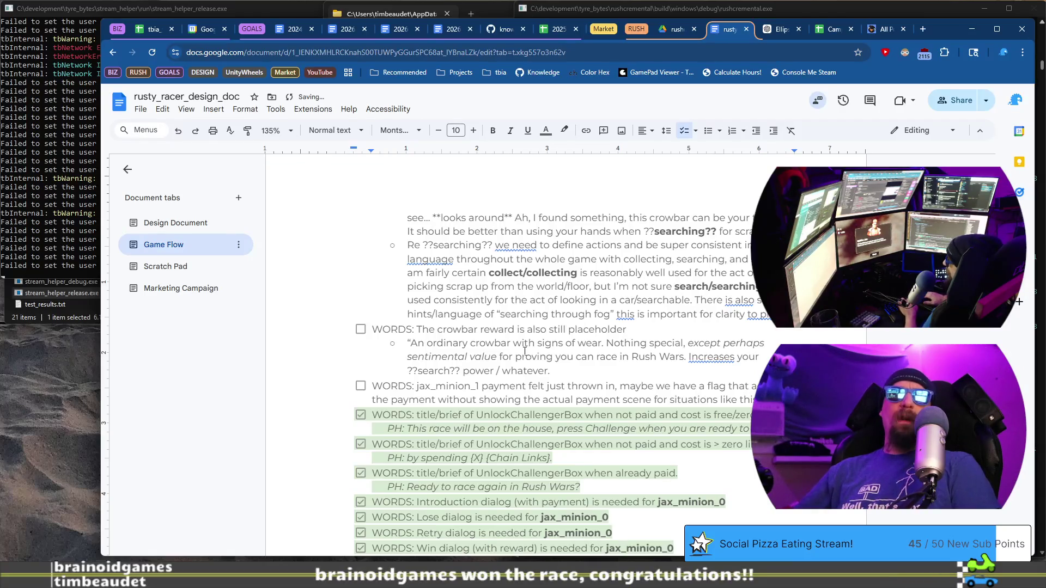
pyautogui.write('or we need every')
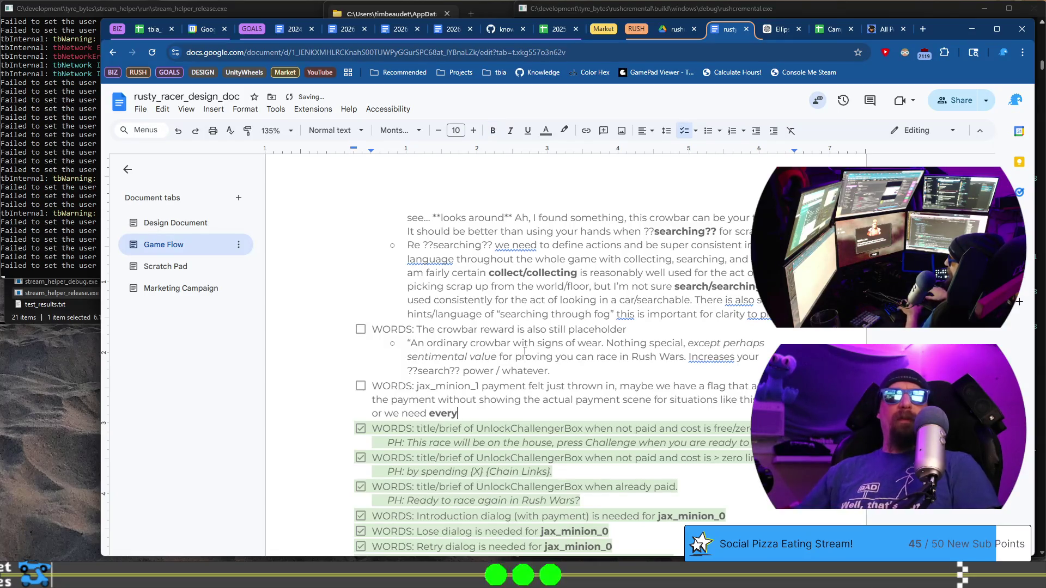
pyautogui.write(' intro t')
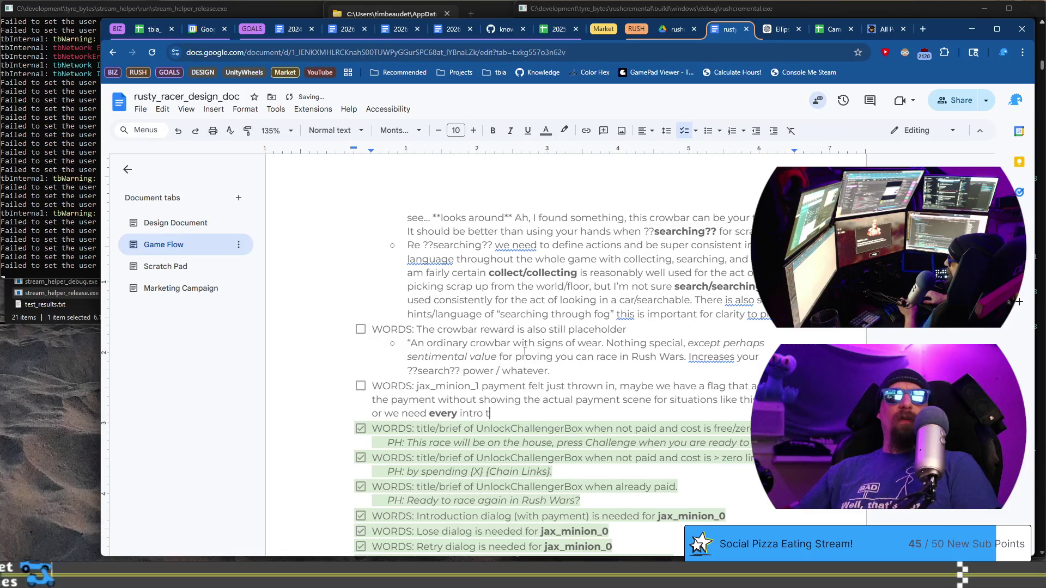
pyautogui.write('o have some o')
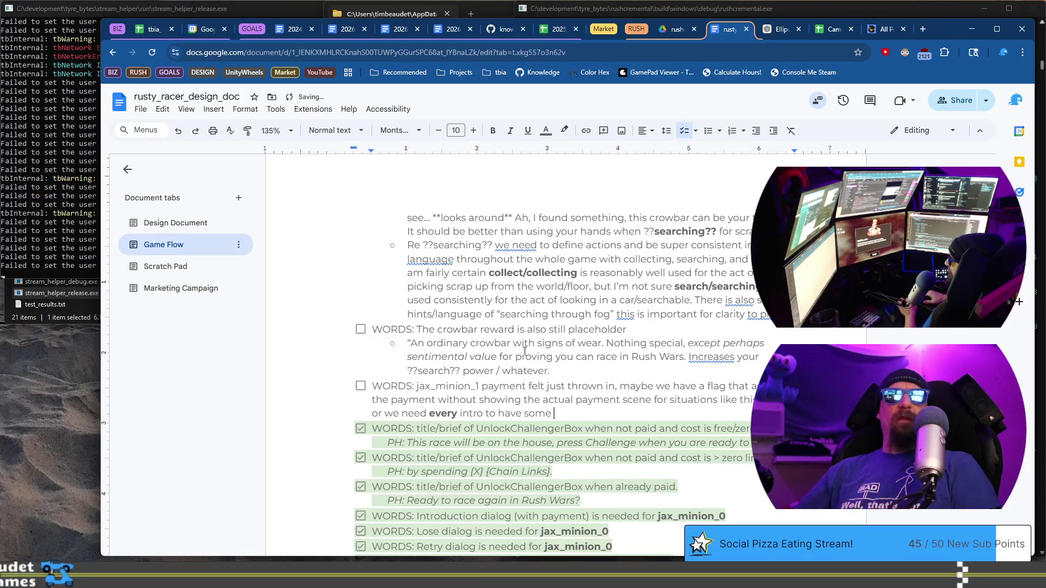
# Finish the note with 'some form of “pay up” leading into the duffle', fixing typos
pyautogui.press('BackSpace')
pyautogui.write('fo')
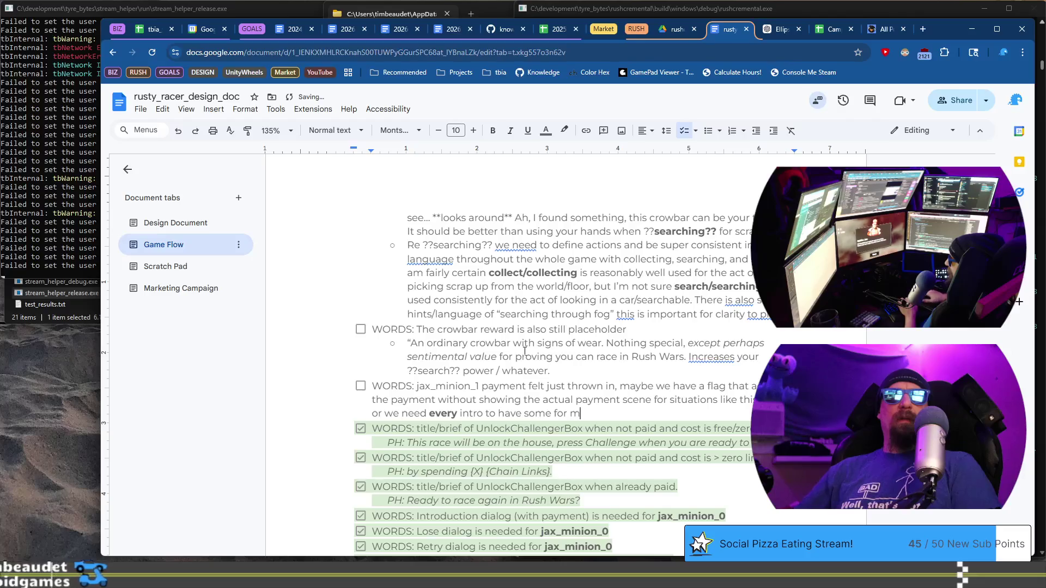
pyautogui.write('rm i')
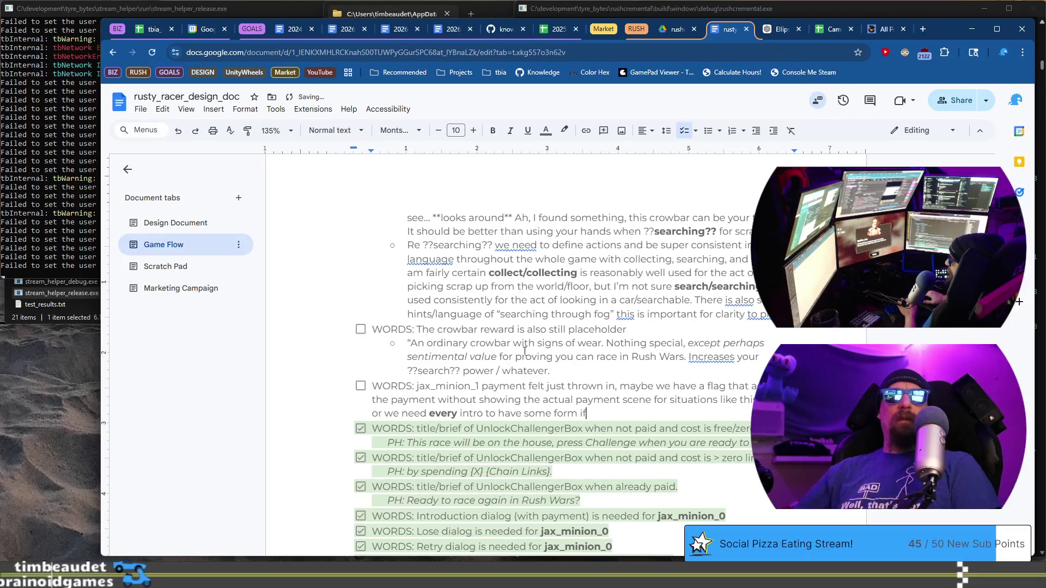
pyautogui.press('BackSpace')
pyautogui.write('of “pay up”')
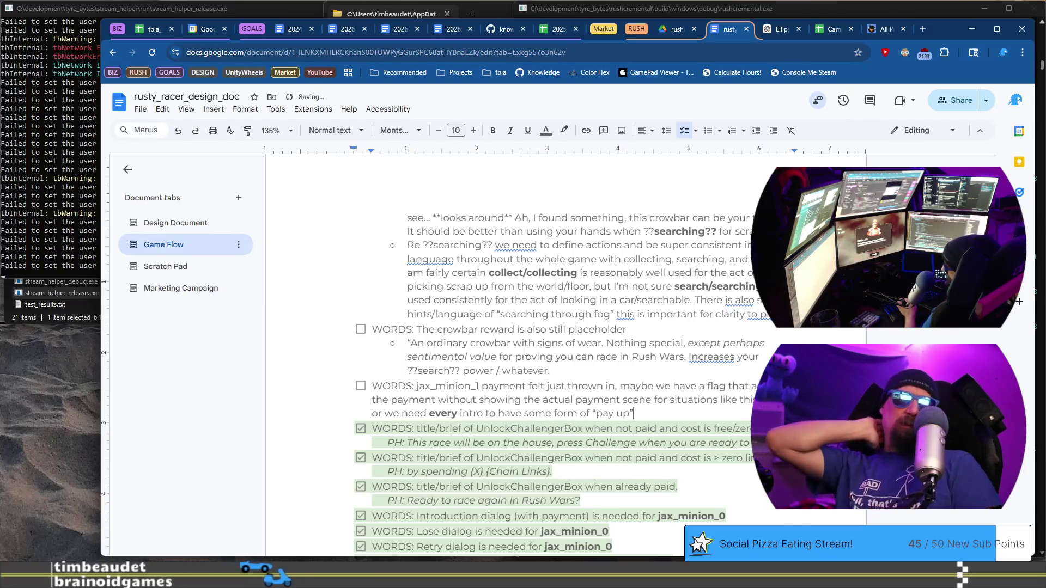
pyautogui.write(' lea')
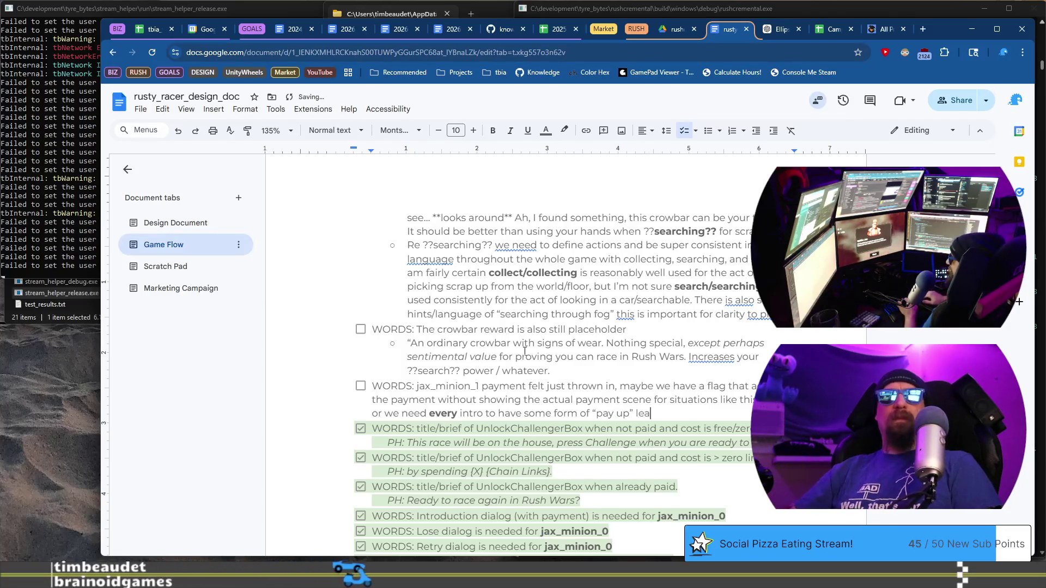
pyautogui.write('ding into the')
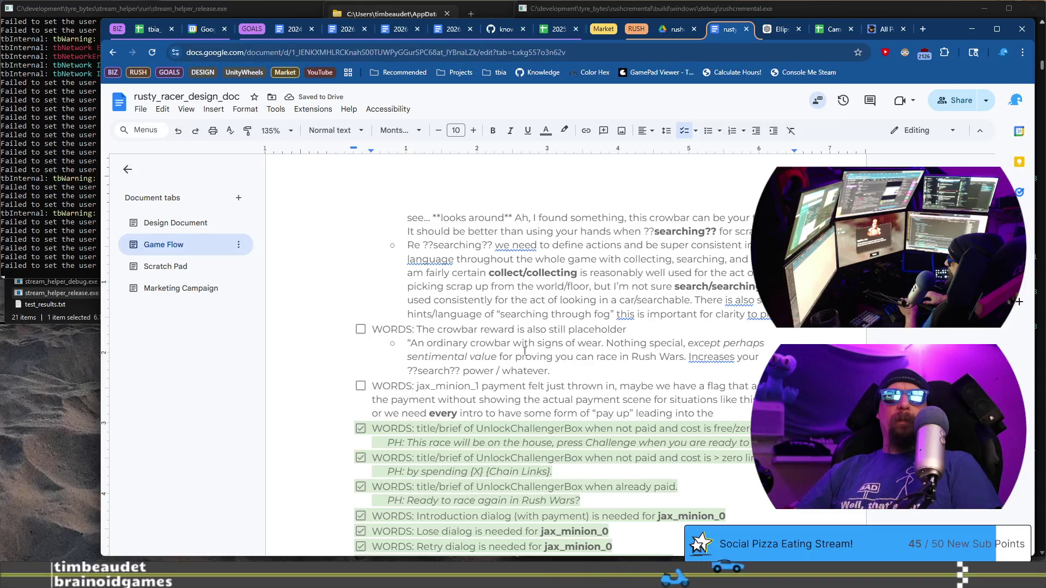
pyautogui.write('duffle b')
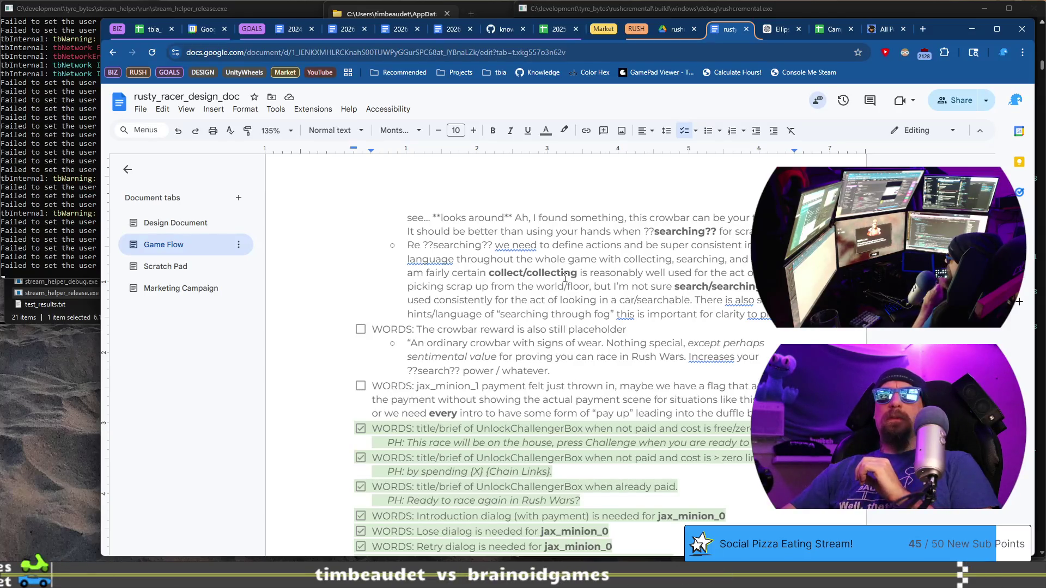
pyautogui.press('Return')
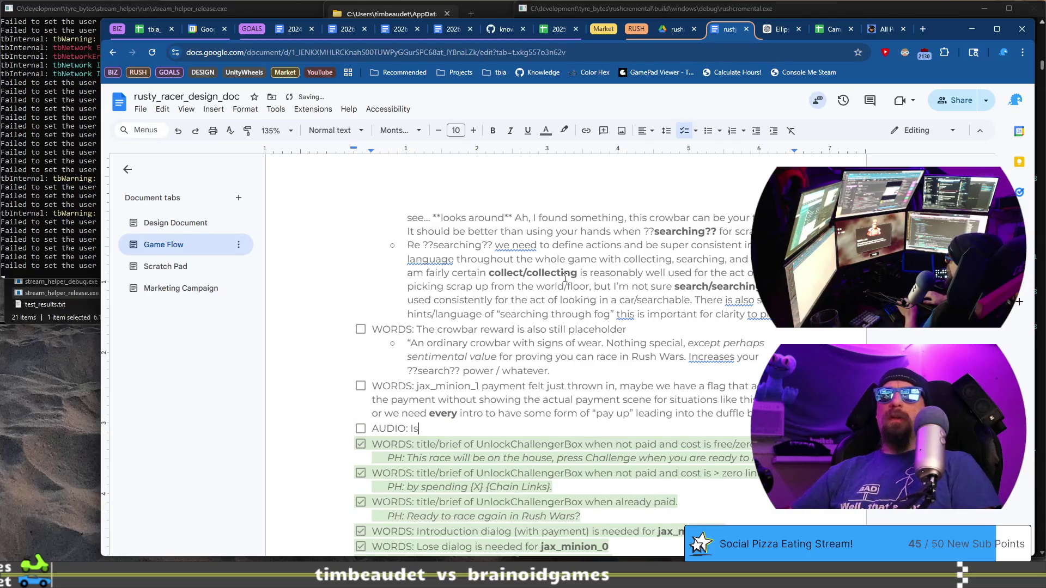
# Word the AUDIO item as asking whether the challenger scene music is set to loop
pyautogui.write(' the racing music se')
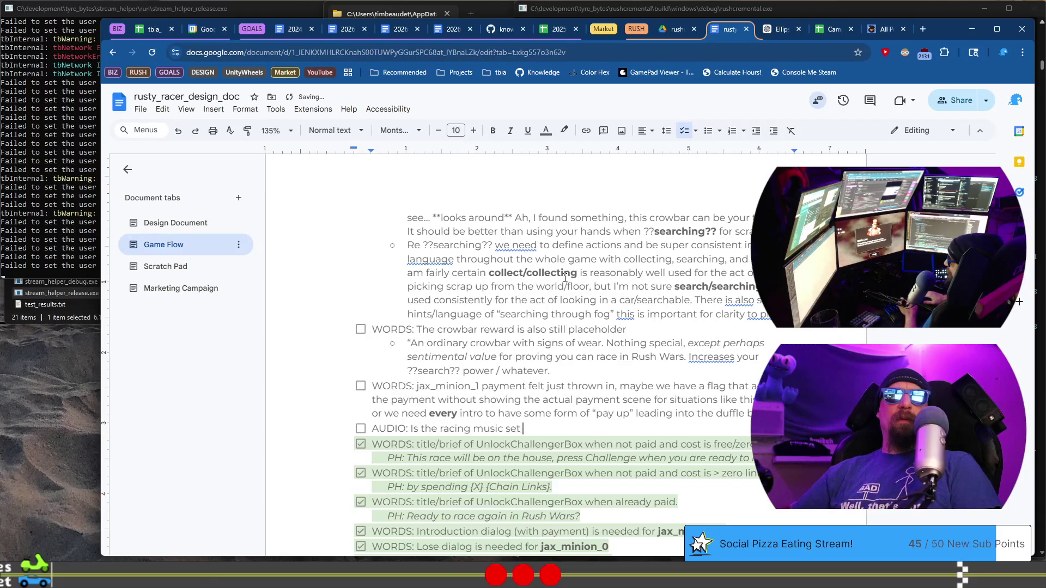
pyautogui.write('to loop?')
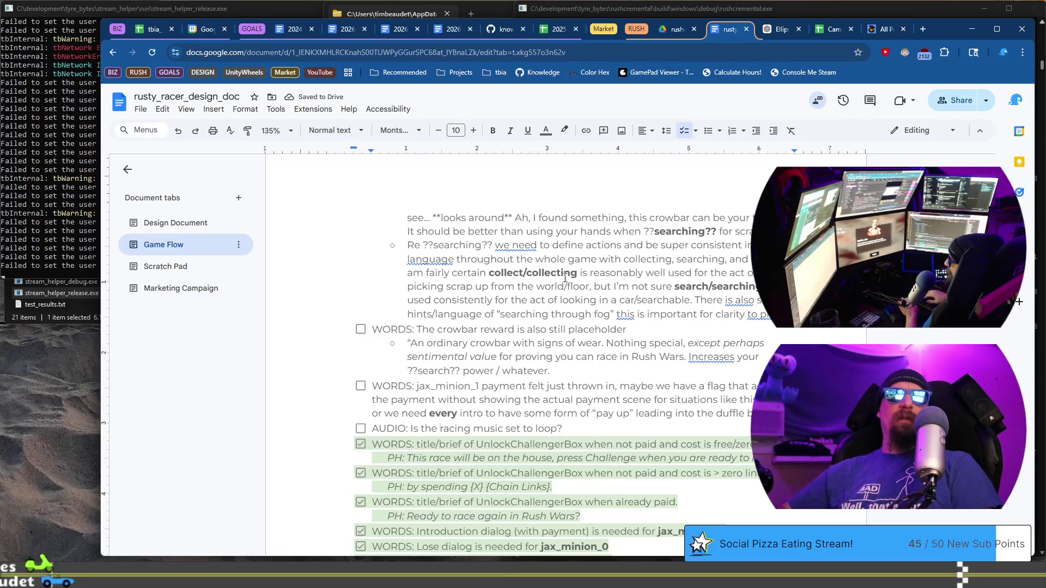
pyautogui.write('challenger')
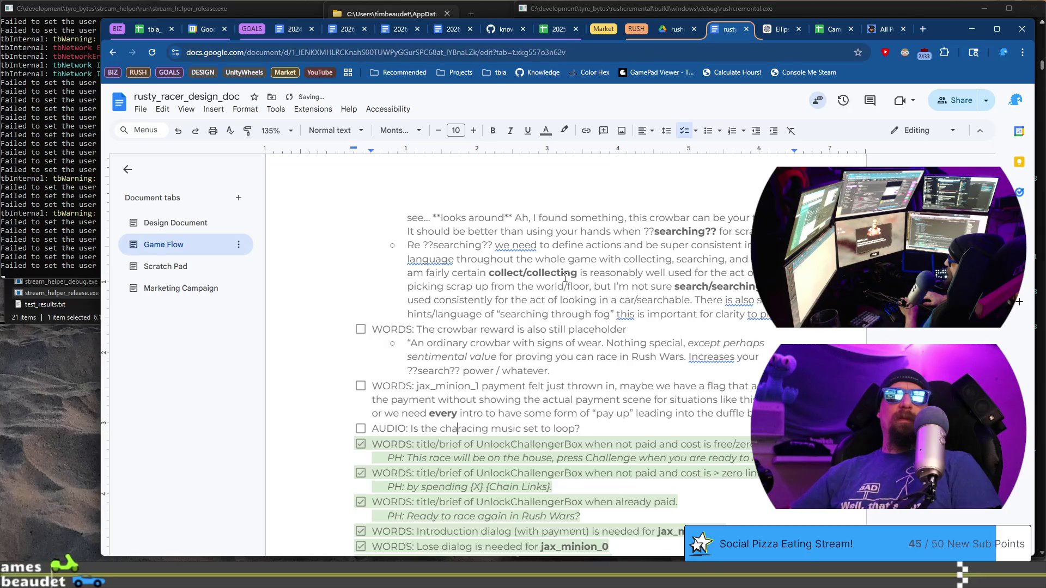
pyautogui.hotkey('ctrl', 'Delete')
pyautogui.write('scene')
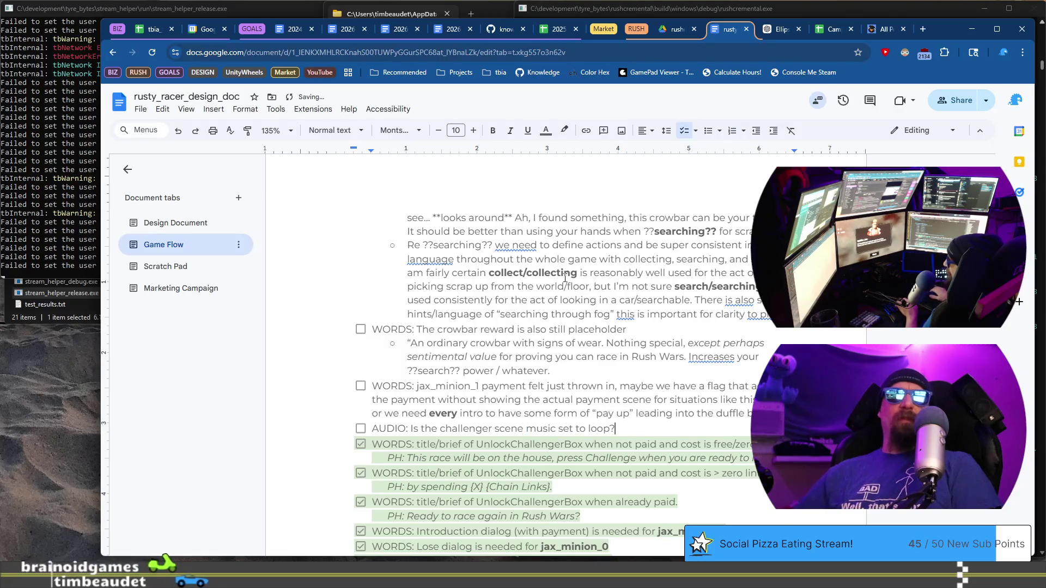
# Add an indented sub-note that the music was heard stopping two or three times
pyautogui.press('End')
pyautogui.press('Return')
pyautogui.hotkey('ctrl', 'shift', '8')
pyautogui.press('Tab')
pyautogui.write('have')
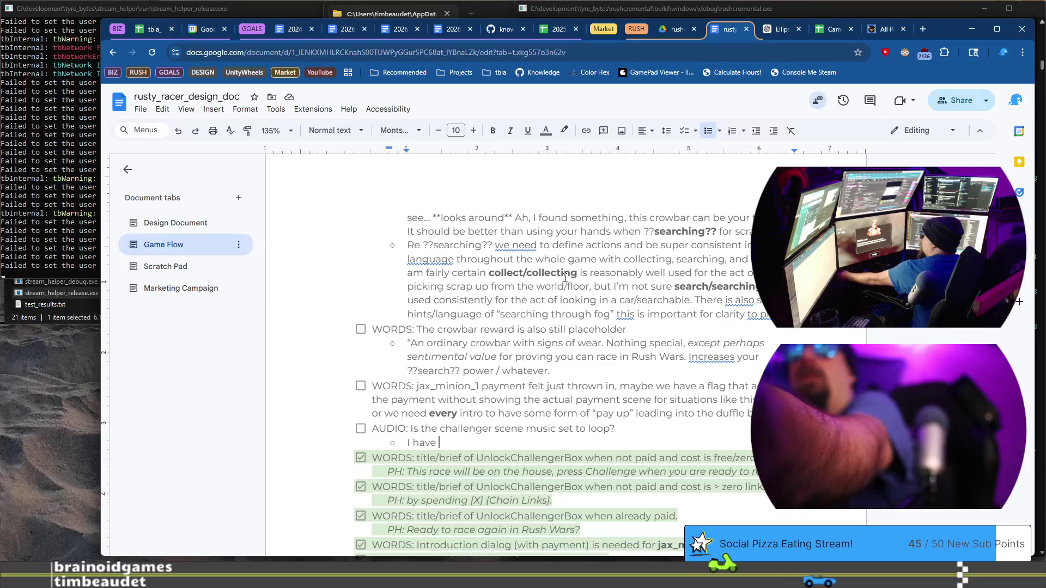
pyautogui.write('two ')
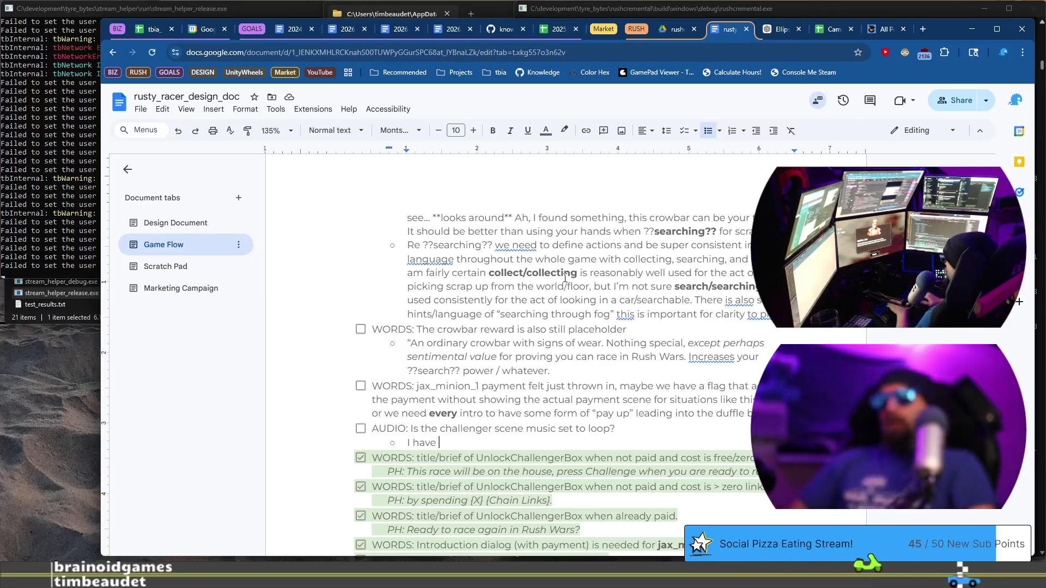
pyautogui.write('or three')
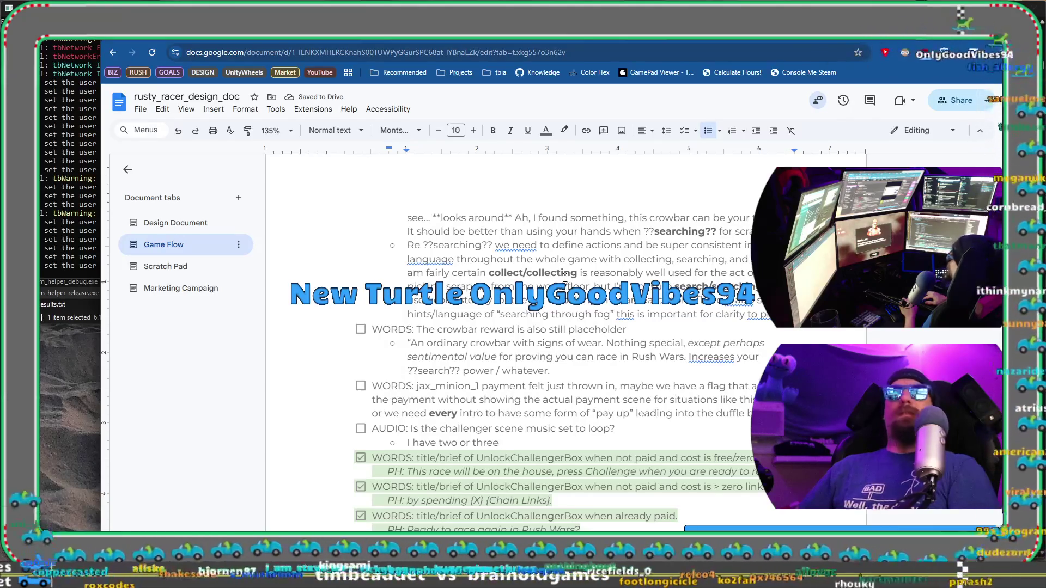
pyautogui.write('times')
pyautogui.hotkey('ctrl', 'Left')
pyautogui.hotkey('ctrl', 'Left')
pyautogui.hotkey('ctrl', 'Left')
# End the sub-note with 'while testing, but I suspect it isn't looping.', then start the Rivet Kane rematch
pyautogui.write("heard  while testing, but I suspect it isn't looping.")
pyautogui.press('Return')
pyautogui.press('Return')
pyautogui.click(539, 444)
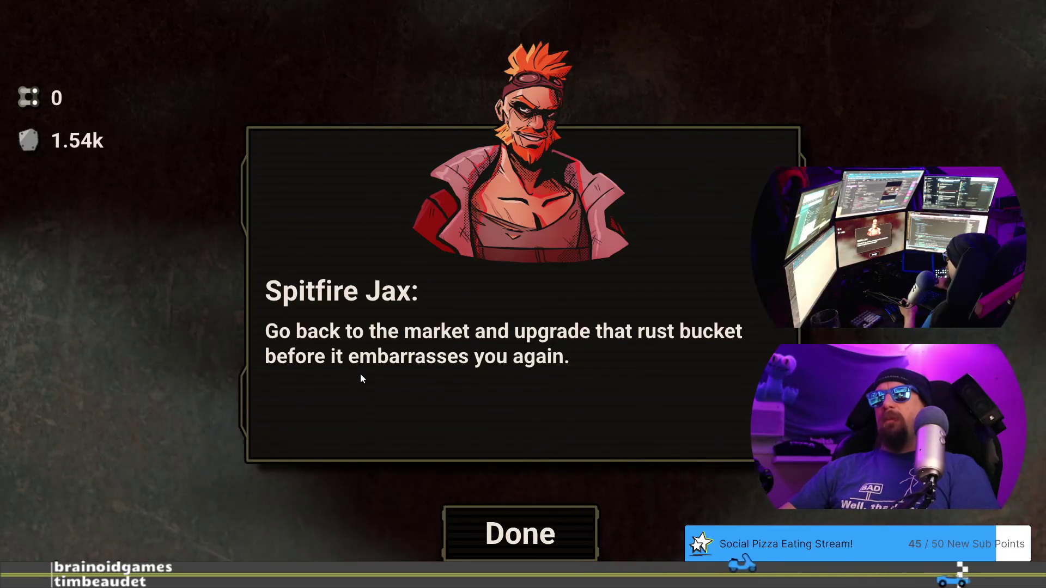
pyautogui.click(560, 530)
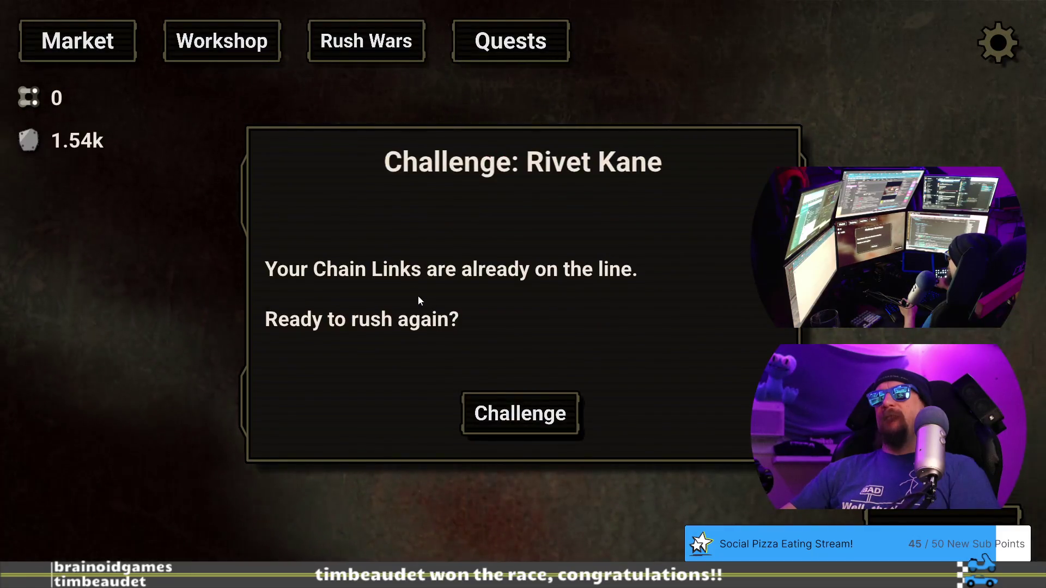
pyautogui.click(566, 411)
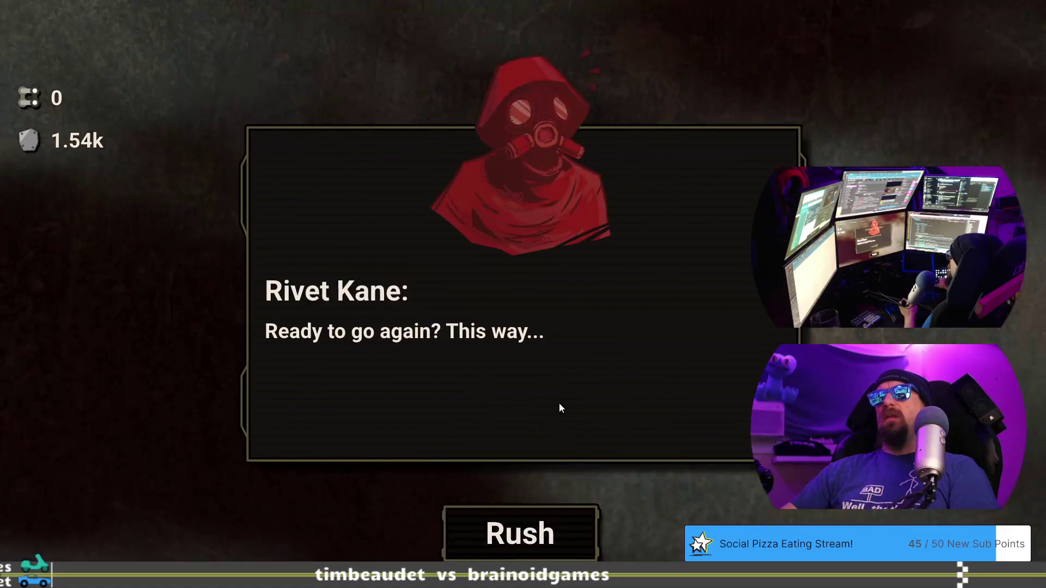
pyautogui.click(553, 531)
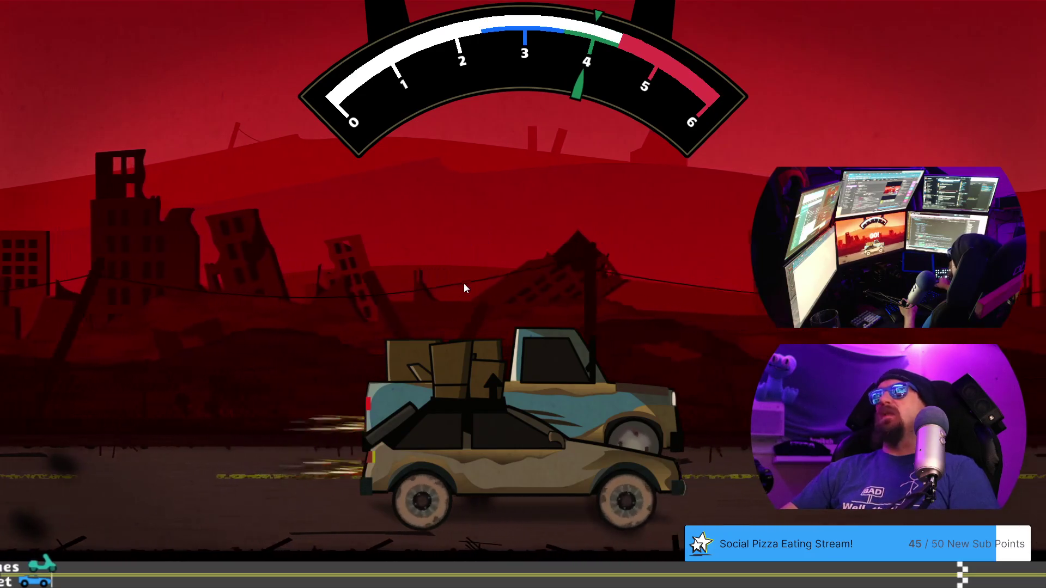
# Shift up three times at the green zone to pull ahead of Rivet Kane's truck
pyautogui.press('space')
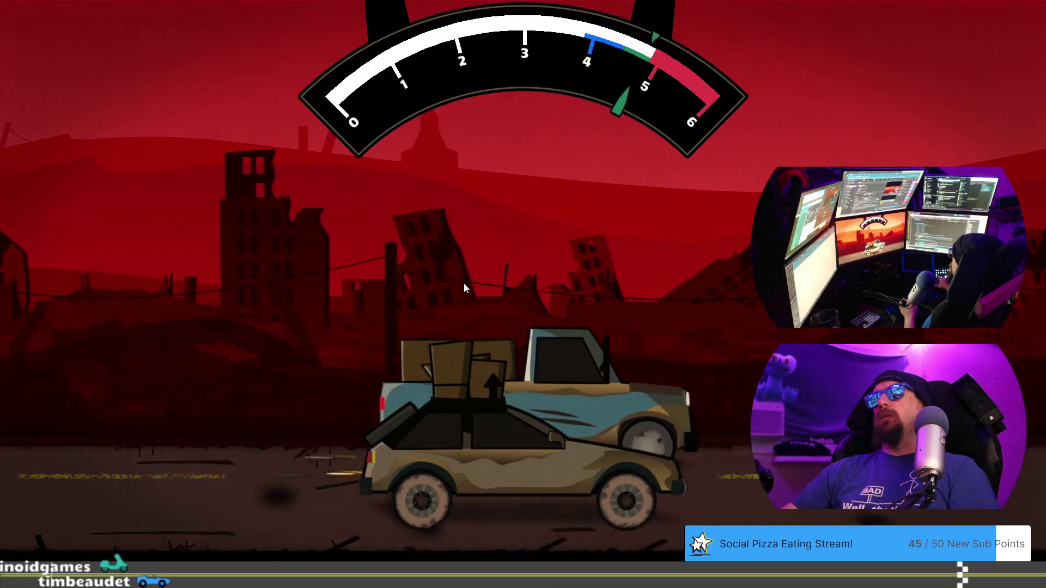
pyautogui.press('space')
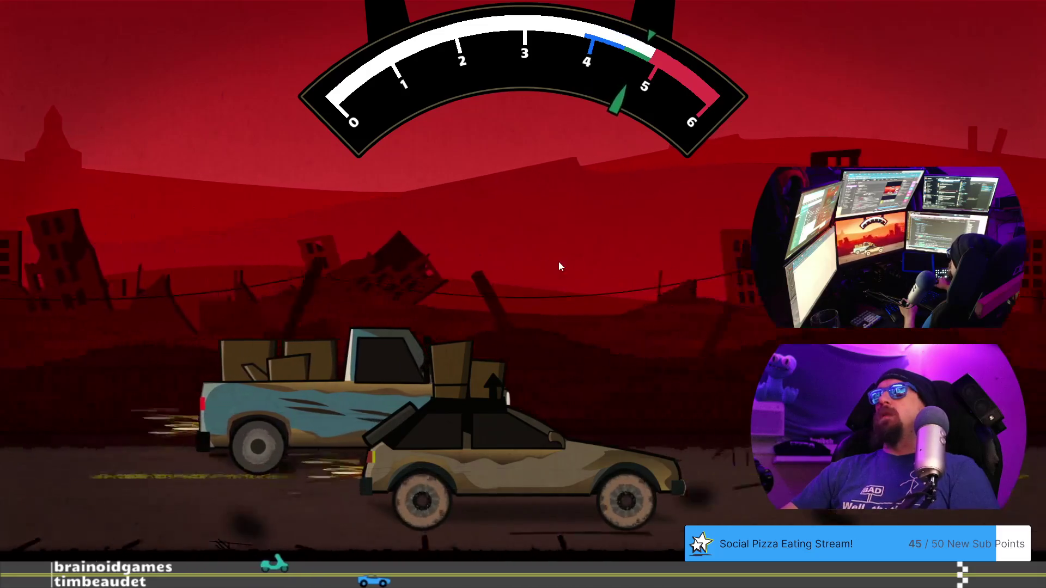
pyautogui.press('space')
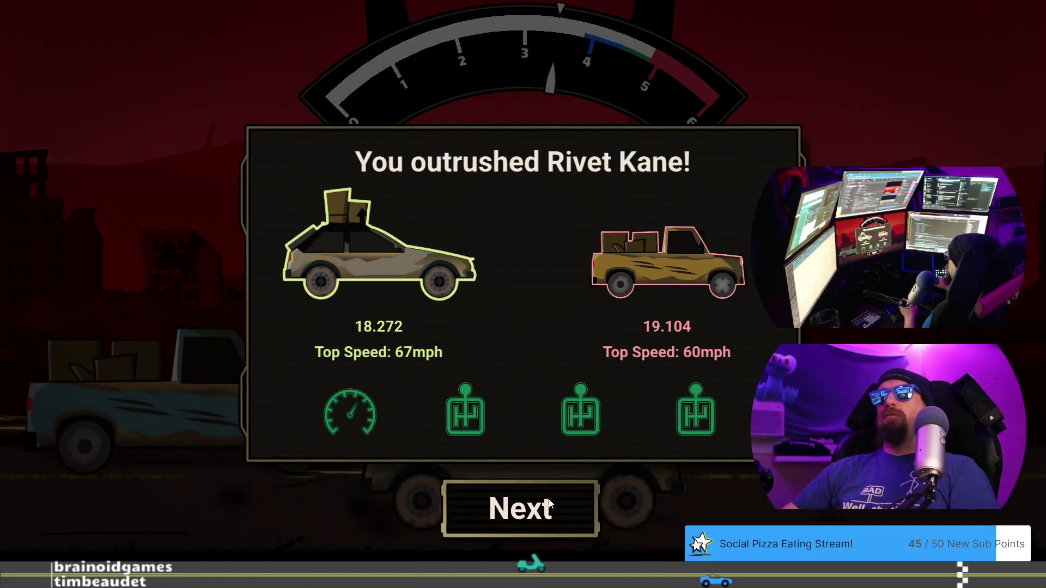
# Continue past the race results and Spitfire Jax's dialogue to collect 2.50k Metal from Rivet Kane
pyautogui.click(549, 503)
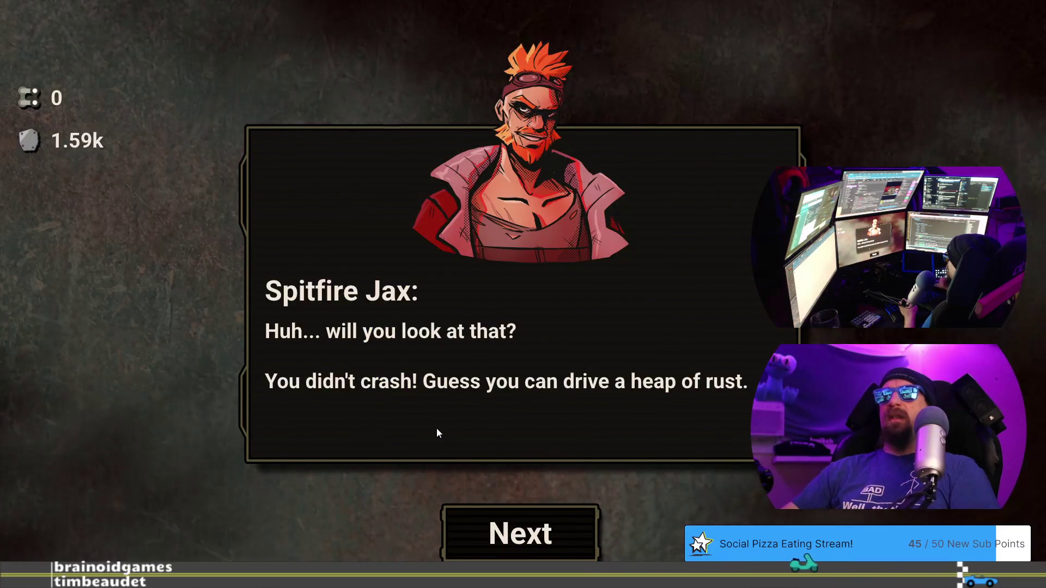
pyautogui.click(524, 525)
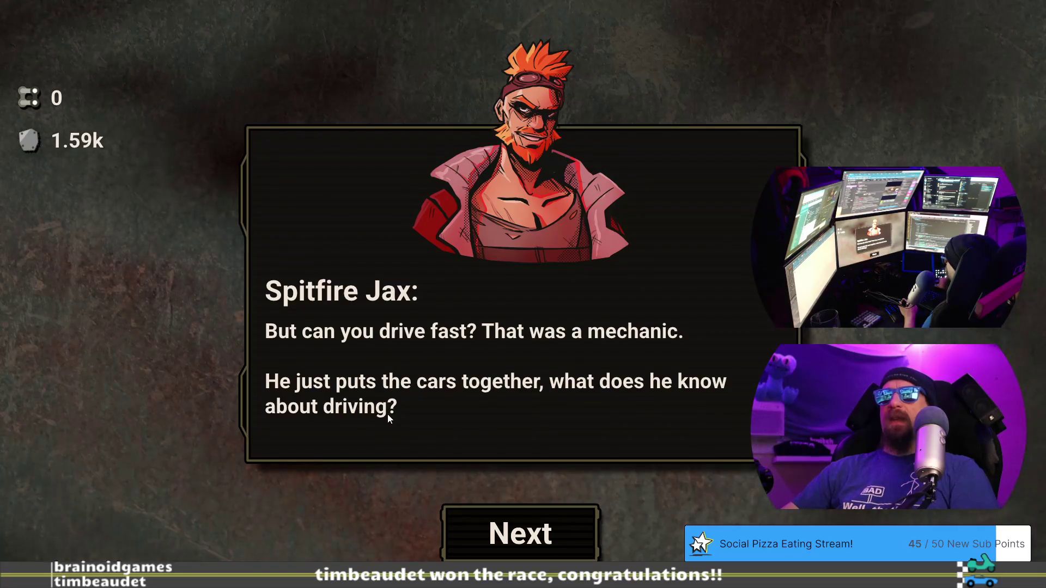
pyautogui.click(536, 538)
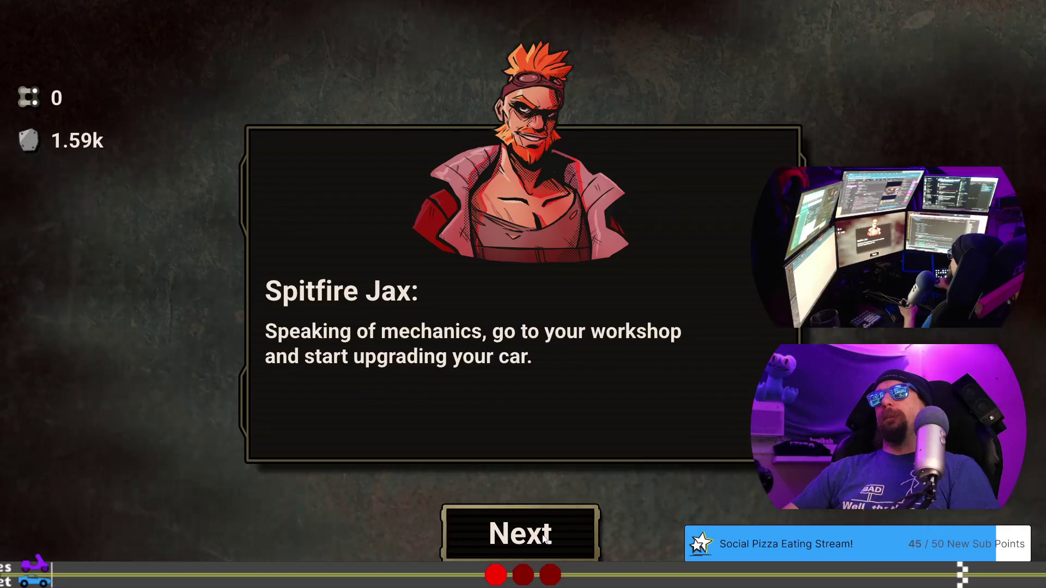
pyautogui.click(543, 535)
pyautogui.write('WORDS: jax_mini')
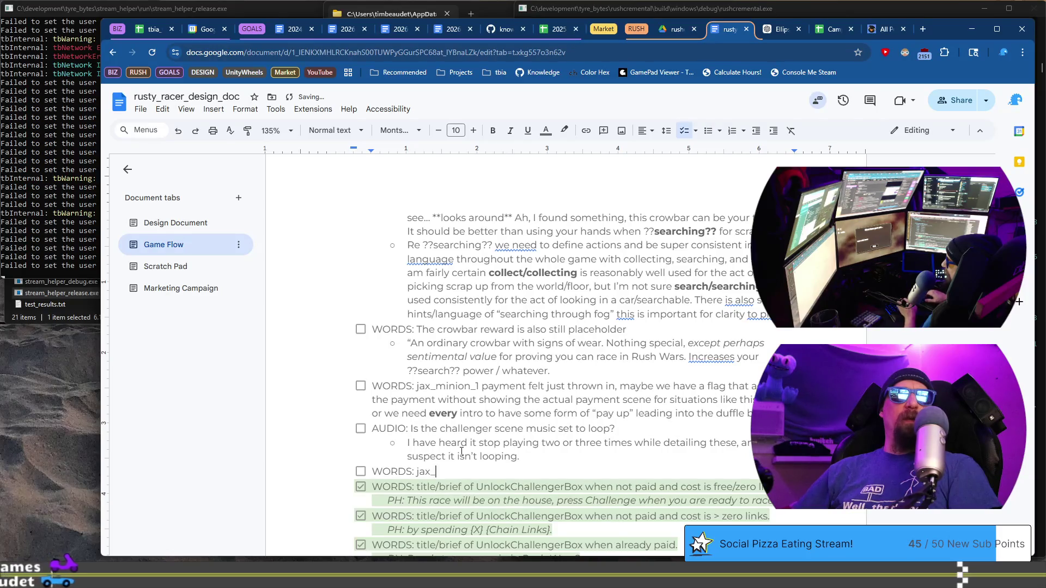
# Finish the jax_minion_1 victory note, ending with "if you expect to be fast enough to beat me!"
pyautogui.write('on_1 ')
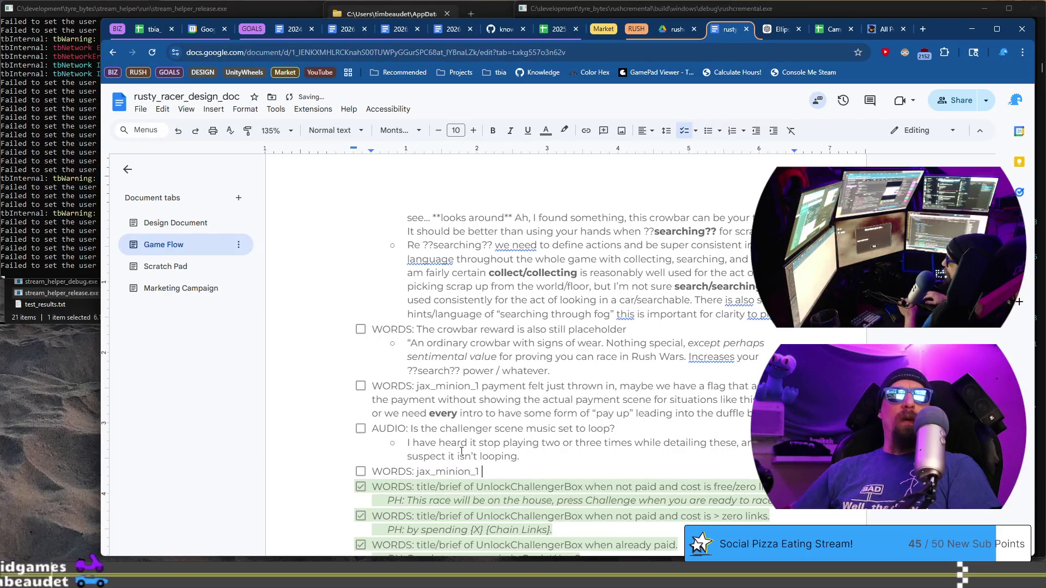
pyautogui.write('victor')
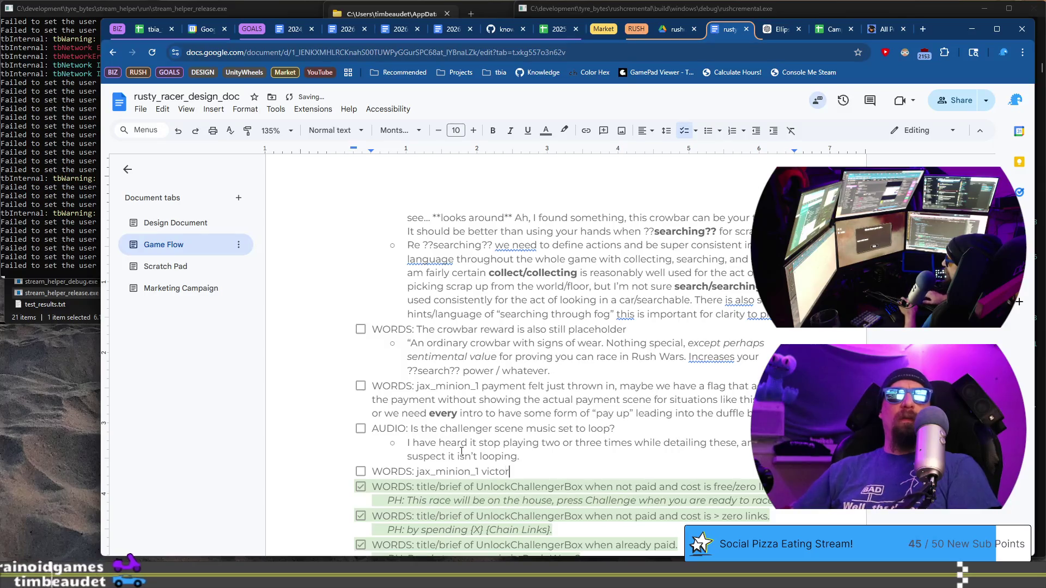
pyautogui.write('y "start up')
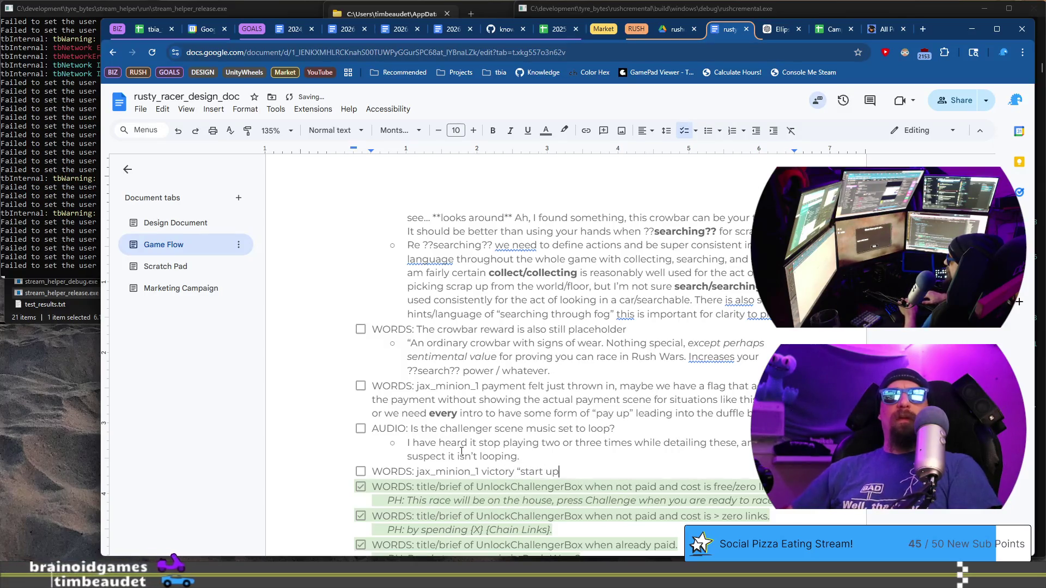
pyautogui.write('g')
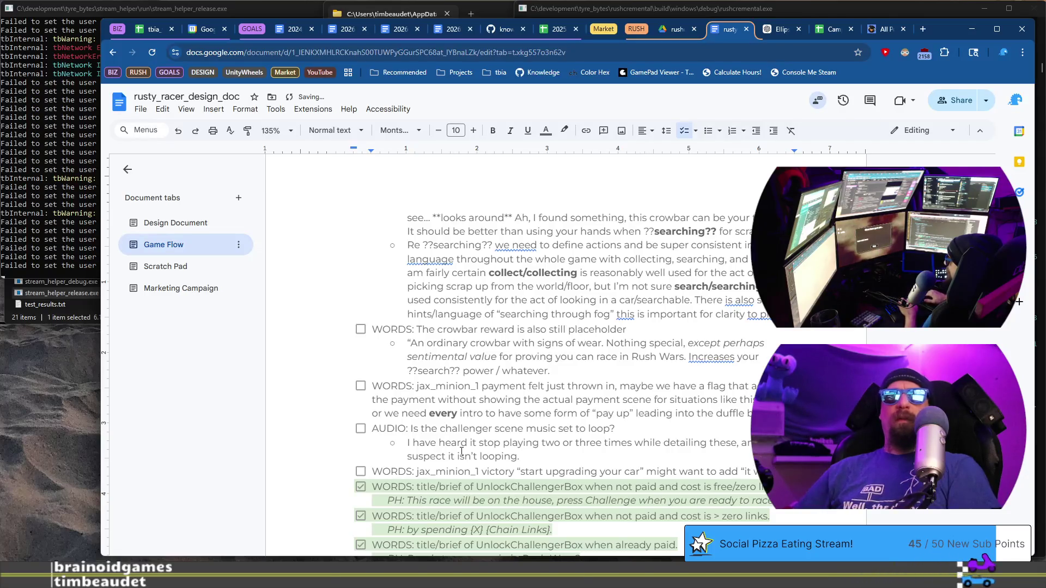
pyautogui.write('needed if you expec')
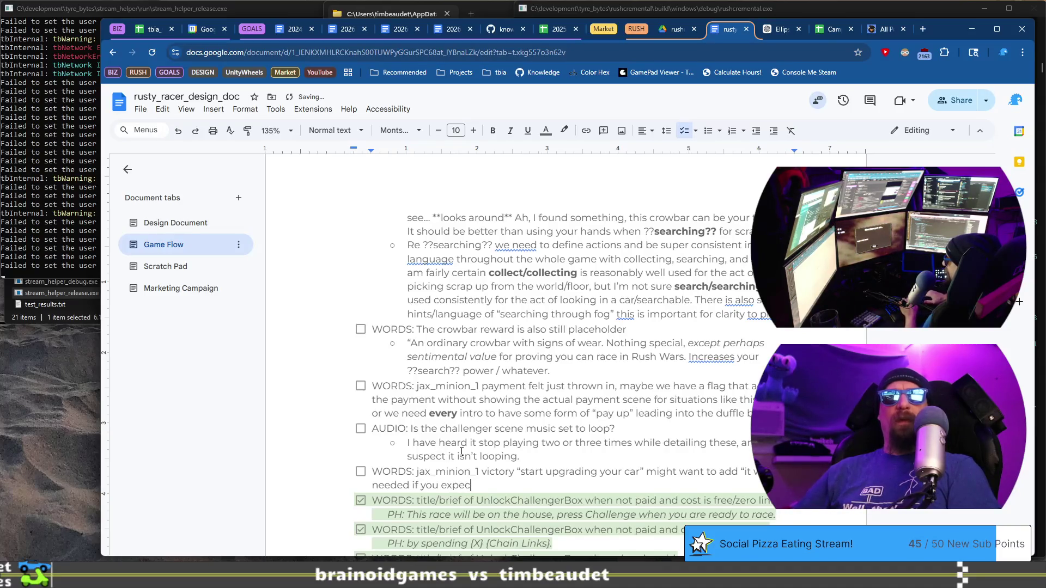
pyautogui.write('t to be fast enough to beat')
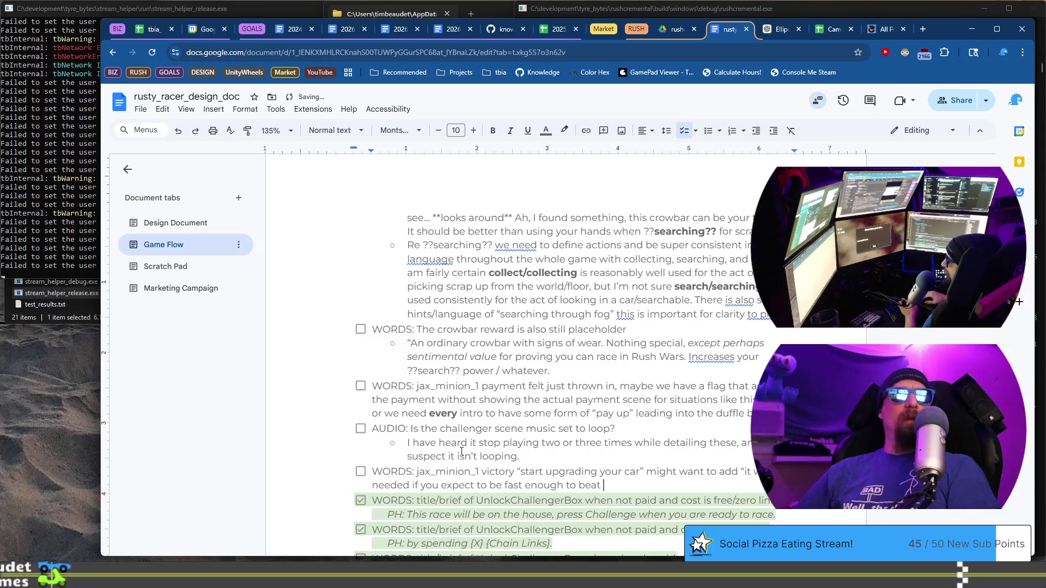
pyautogui.write('!"')
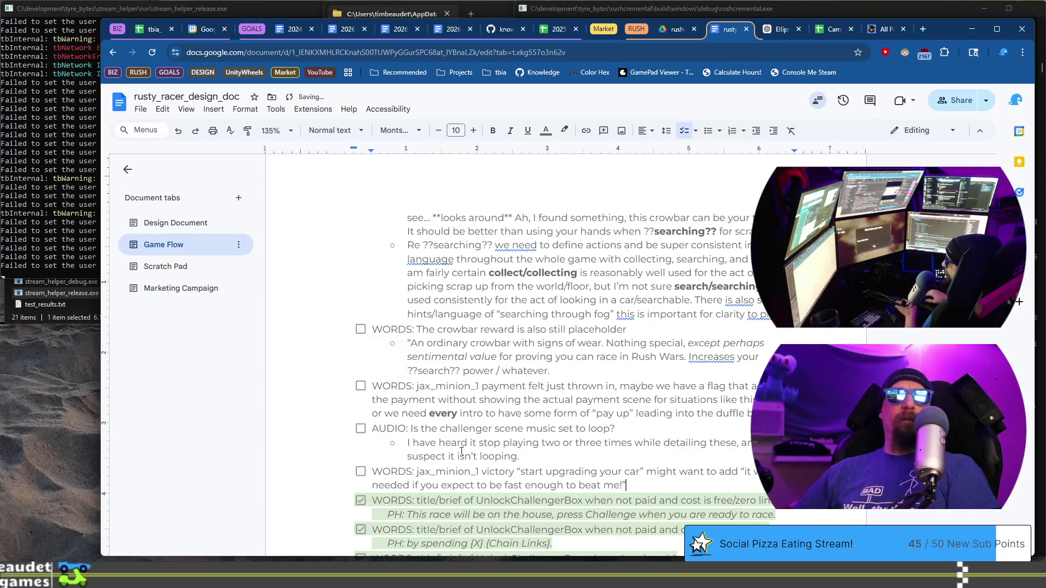
# Italicize the quoted phrase and start a new empty checklist item below
pyautogui.press('Left')
pyautogui.hotkey('ctrl', 'shift', 'Left')
pyautogui.hotkey('ctrl', 'shift', 'Left')
pyautogui.hotkey('ctrl', 'shift', 'Left')
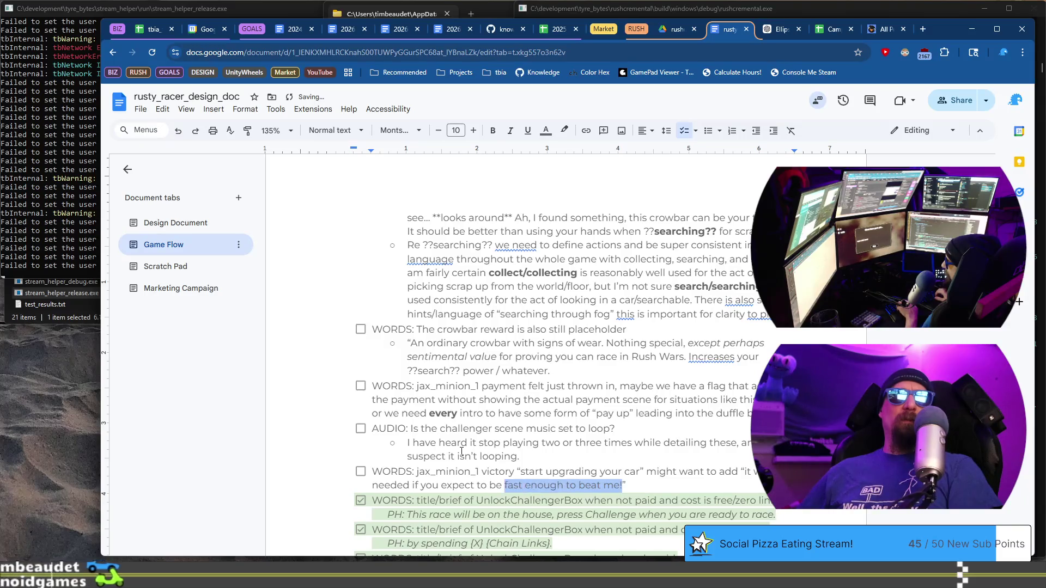
pyautogui.hotkey('ctrl', 'shift', 'Left')
pyautogui.hotkey('ctrl', 'shift', 'Left')
pyautogui.hotkey('ctrl', 'shift', 'Left')
pyautogui.hotkey('ctrl', 'shift', 'Left')
pyautogui.hotkey('ctrl', 'shift', 'Left')
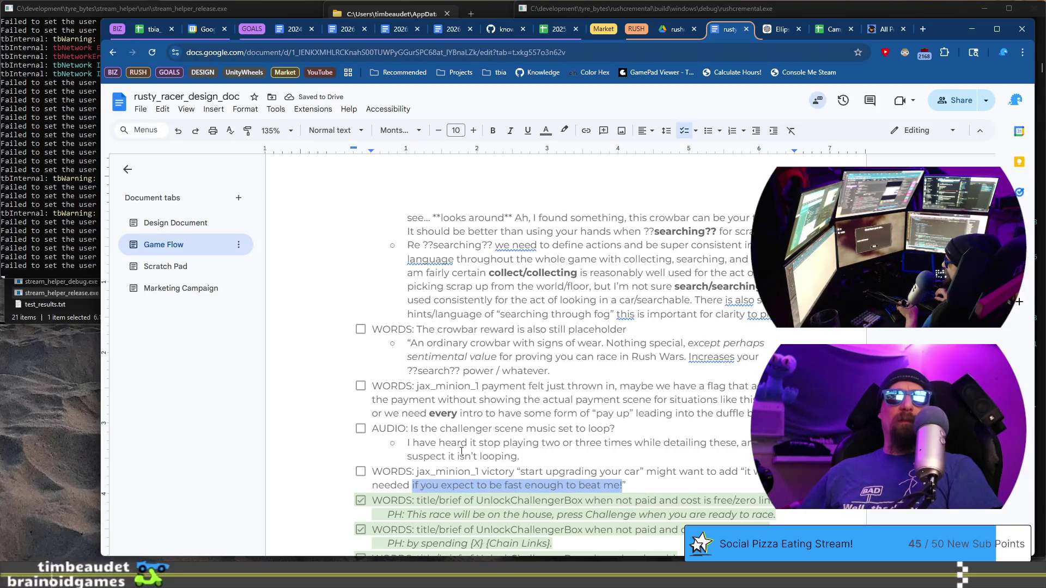
pyautogui.hotkey('ctrl', 'i')
pyautogui.press('End')
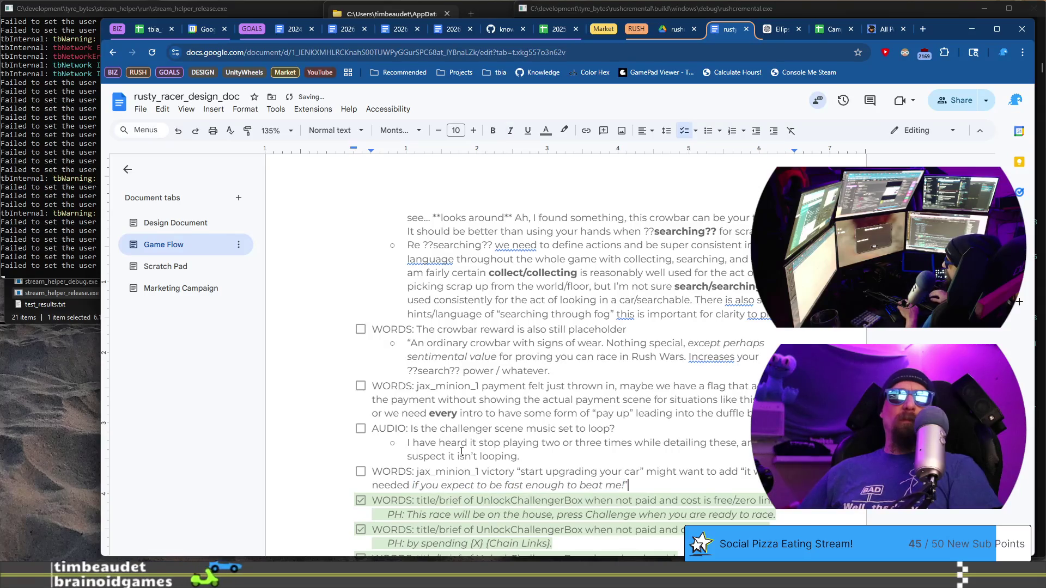
pyautogui.scroll(10, 462, 451)
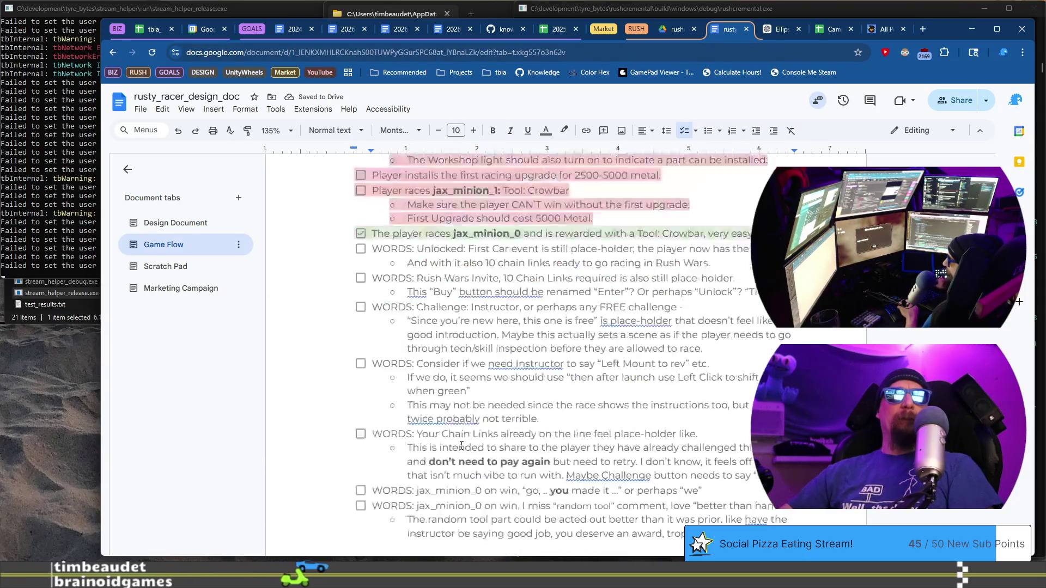
pyautogui.scroll(-7, 514, 391)
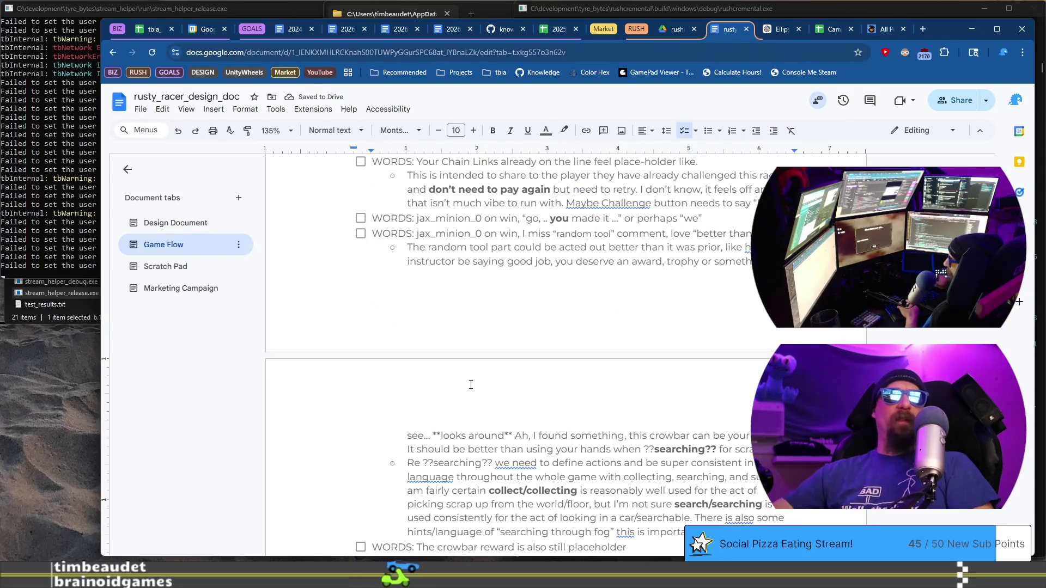
pyautogui.scroll(-6, 470, 385)
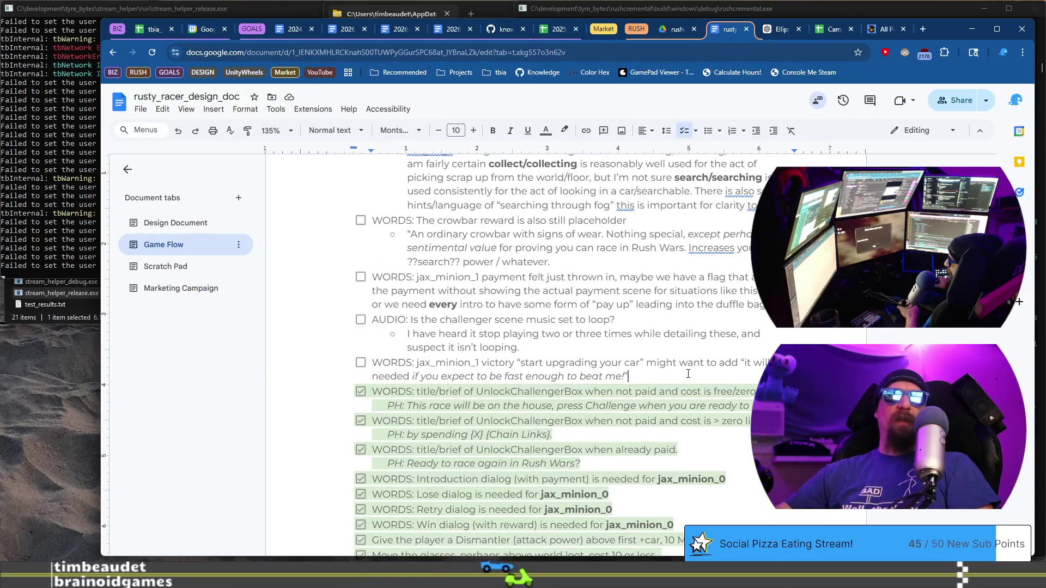
pyautogui.press('Return')
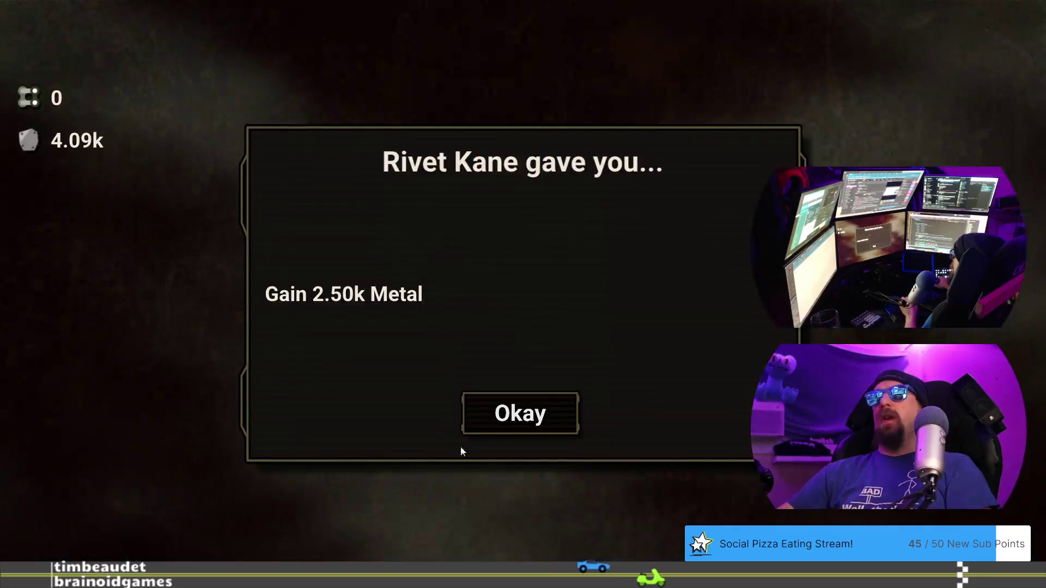
# Dismiss the reward message to reach One Eyed Eddie's taunt, then return to the design doc
pyautogui.click(535, 413)
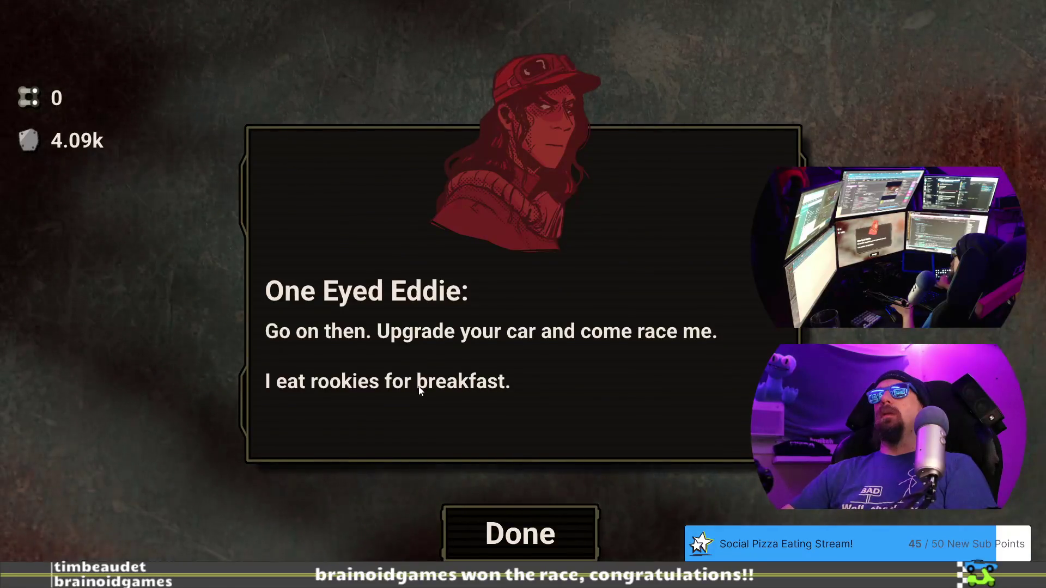
pyautogui.hotkey('alt', 'Tab')
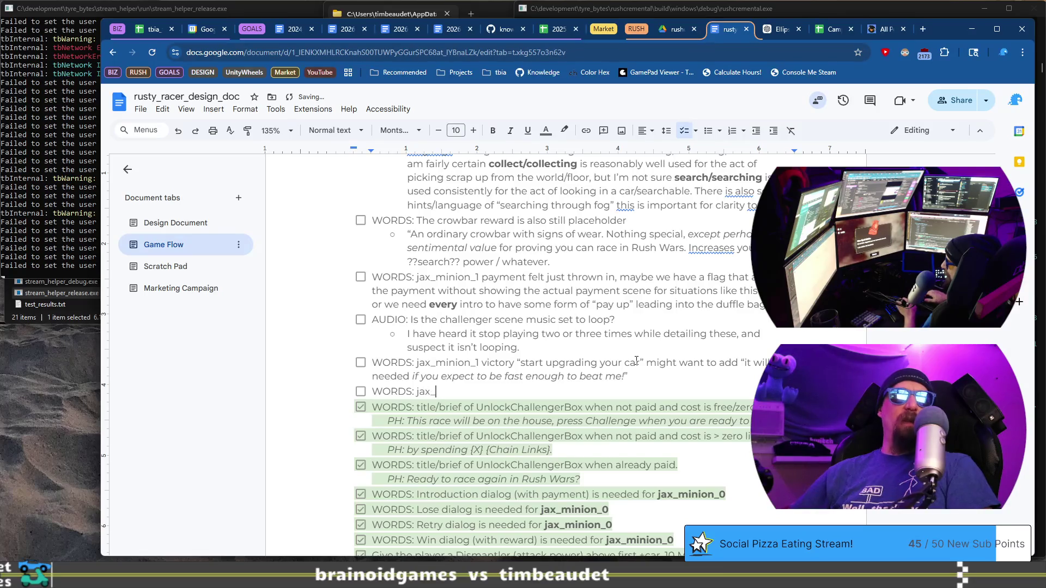
# Add a WORDS checklist note that the jax_minion_1 reward messaging is VERY place holder, then return to the game
pyautogui.write('non')
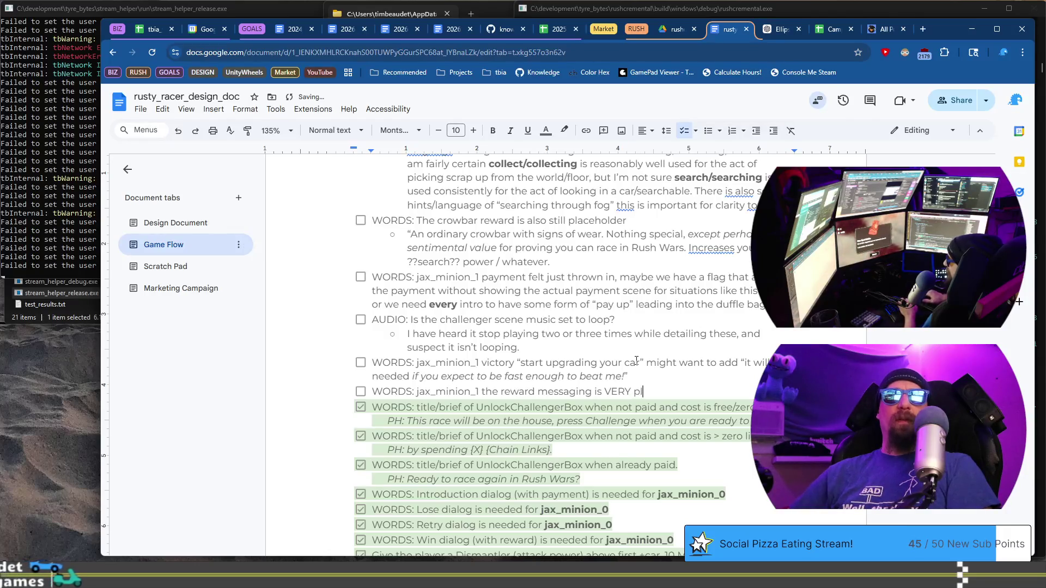
pyautogui.write('holder.')
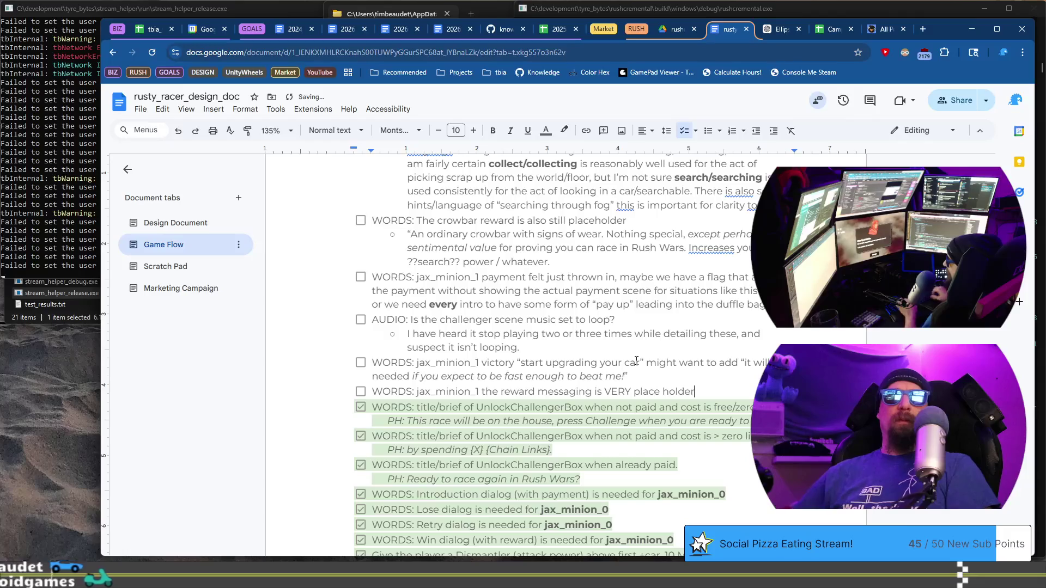
pyautogui.press('BackSpace')
pyautogui.write('and not rew')
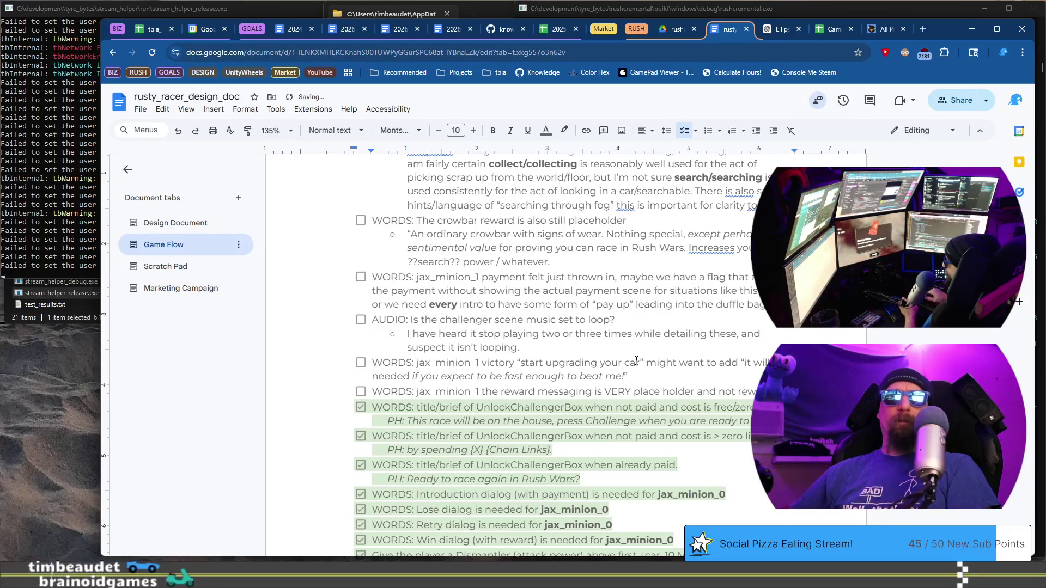
pyautogui.press('Return')
pyautogui.hotkey('alt', 'Tab')
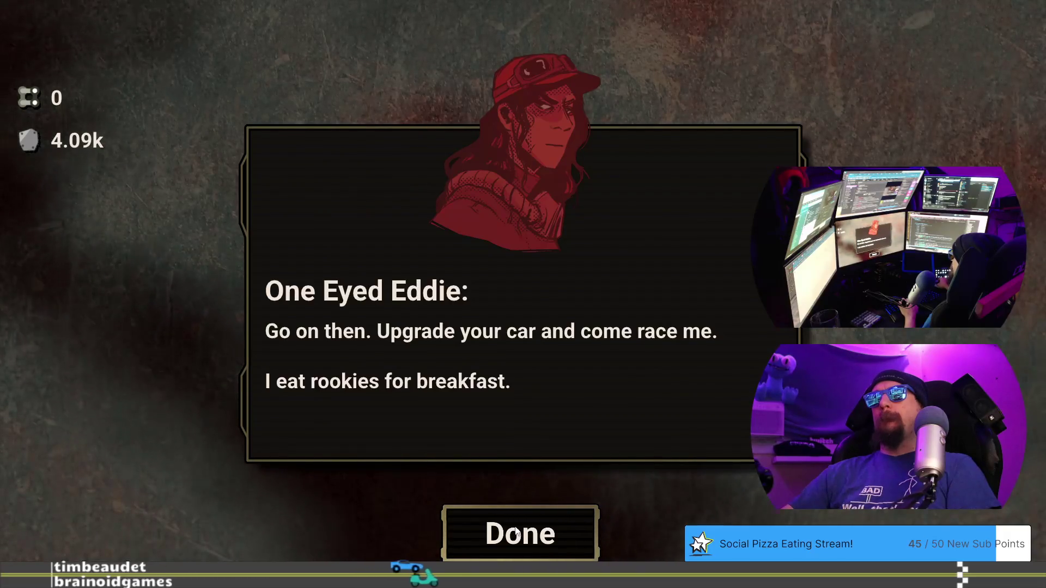
# Extend the victory note: this message, the reward and Eddie's follow-up don't flow well together
pyautogui.hotkey('alt', 'Tab')
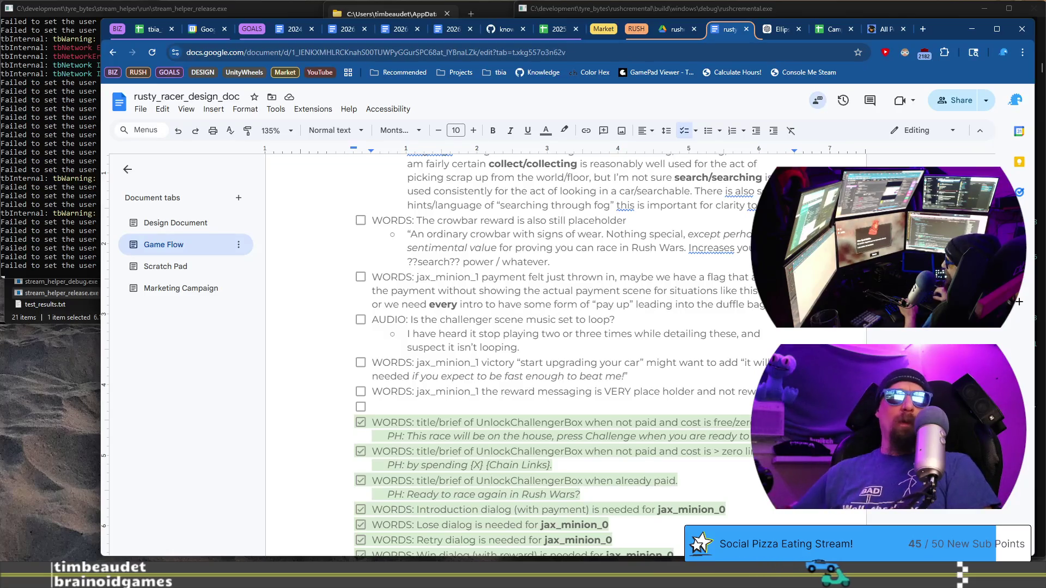
pyautogui.hotkey('shift', 'Up')
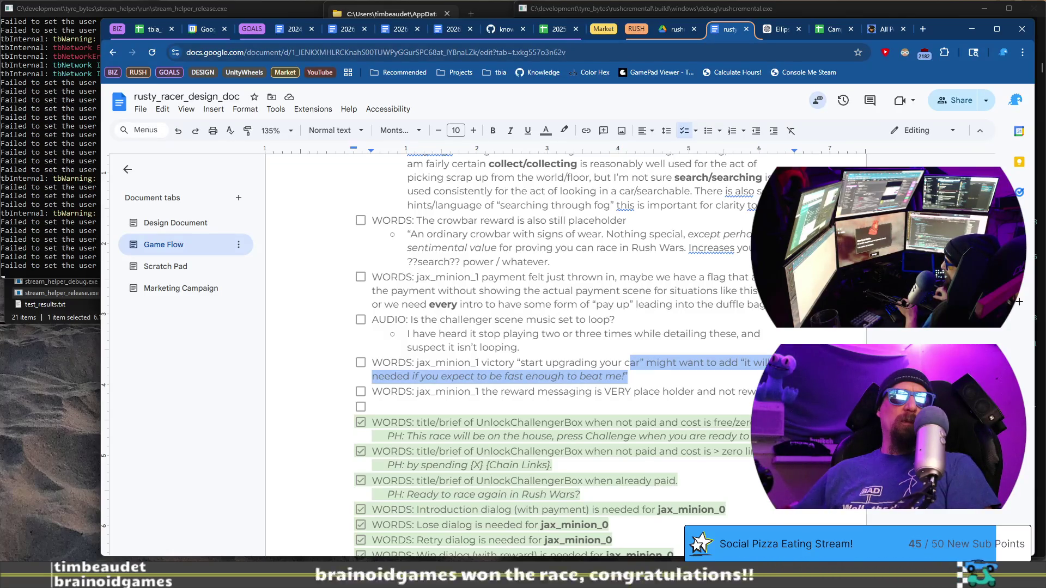
pyautogui.press('Down')
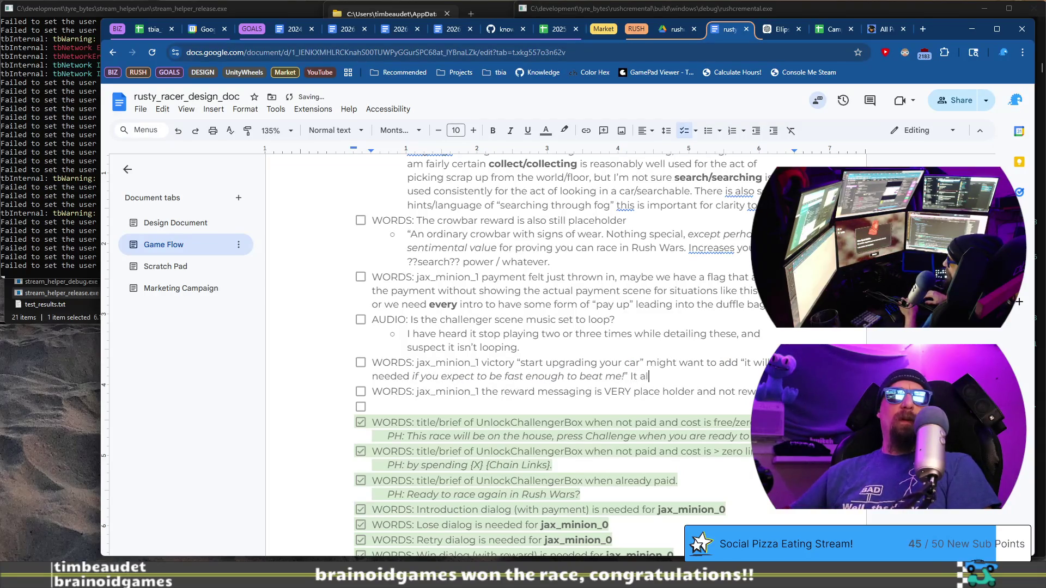
pyautogui.write('so doesn’t flow well bet')
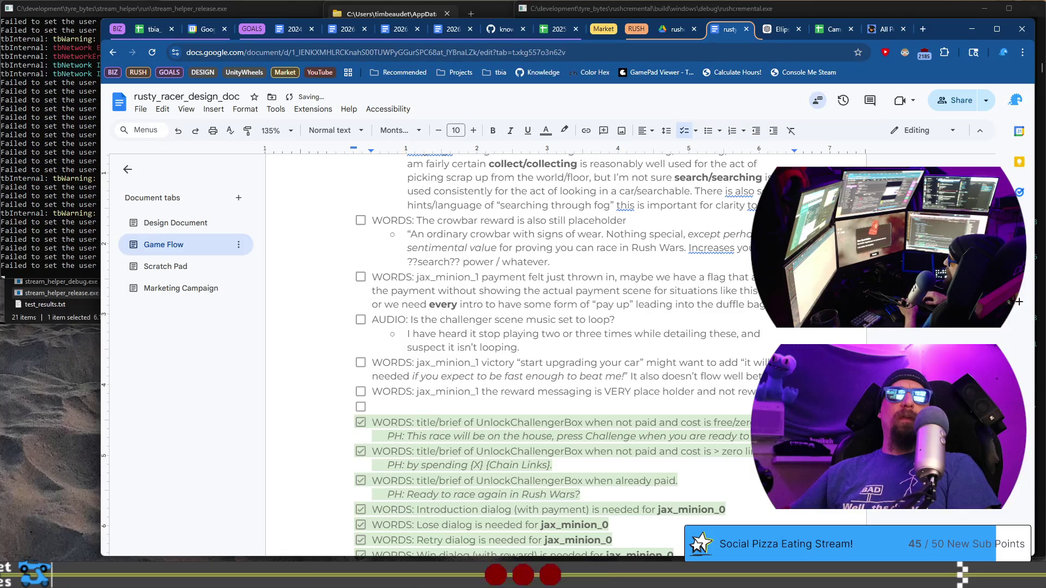
pyautogui.write('he')
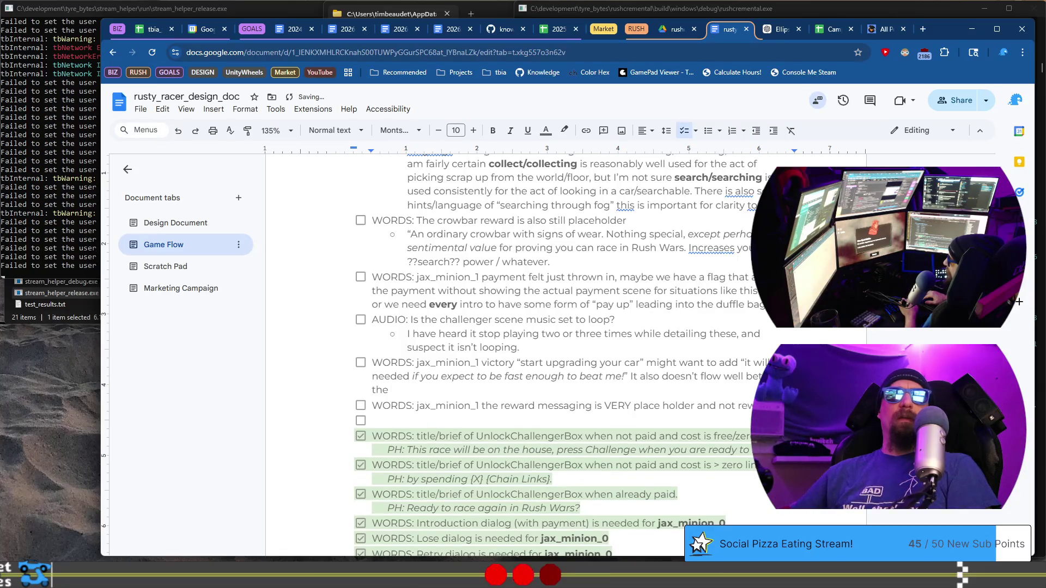
pyautogui.write('this message,')
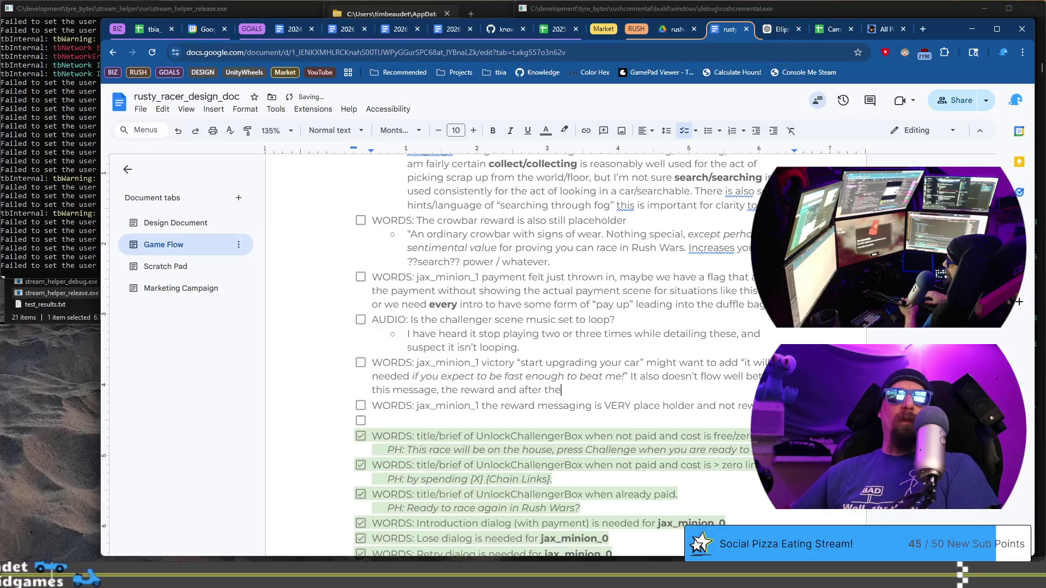
pyautogui.press('BackSpace')
pyautogui.press('BackSpace')
pyautogui.write('hat Edd')
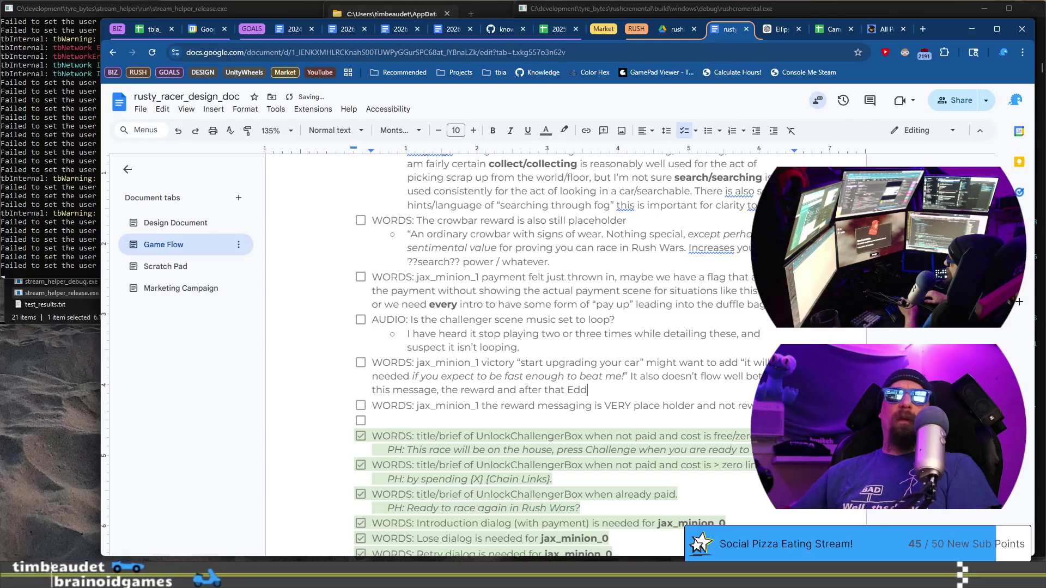
pyautogui.write('ie j')
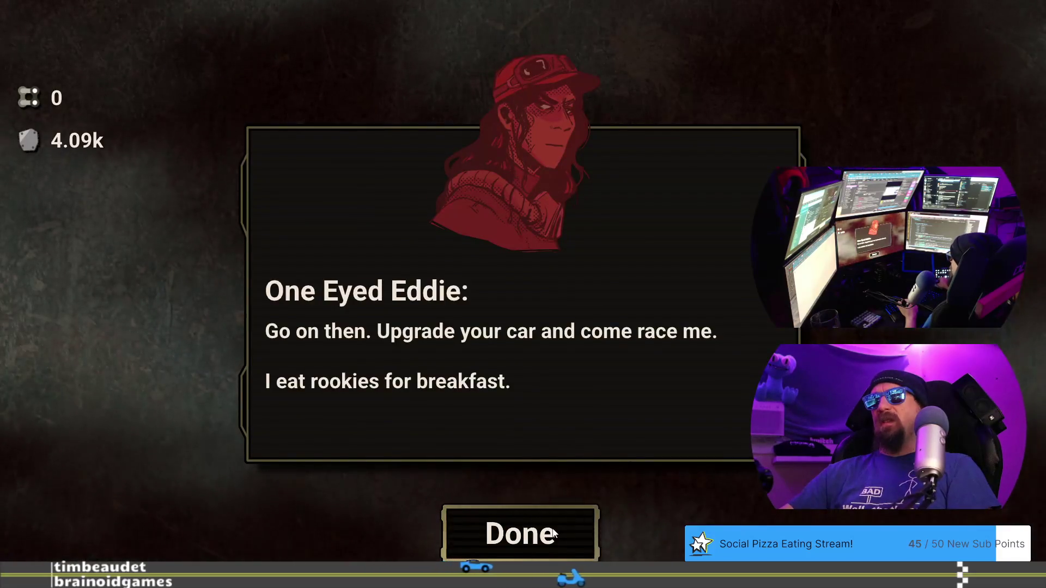
# Close Eddie's dialog and open the workshop's upgrade tree view
pyautogui.click(550, 533)
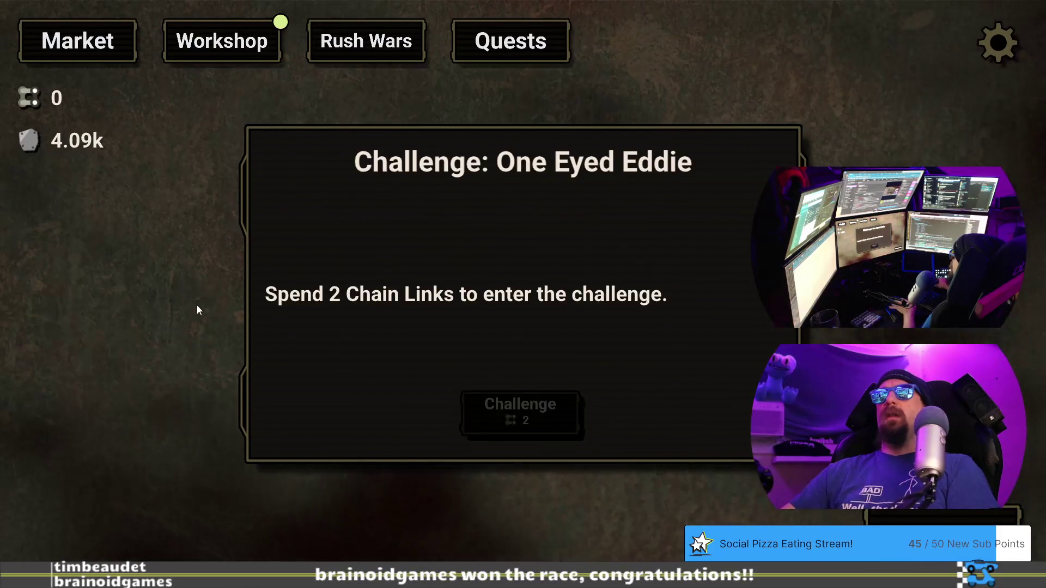
pyautogui.click(216, 45)
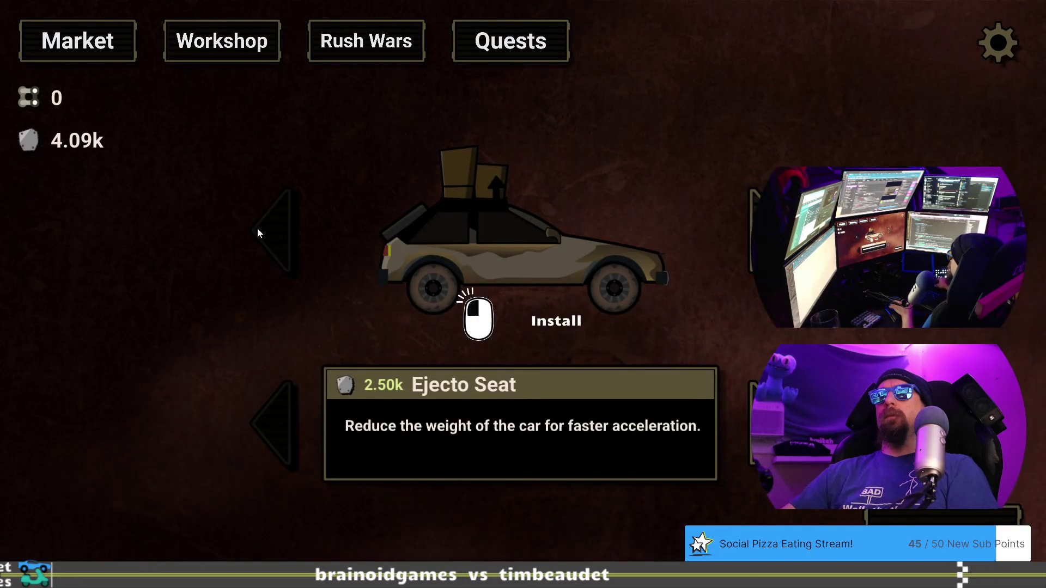
pyautogui.press('`')
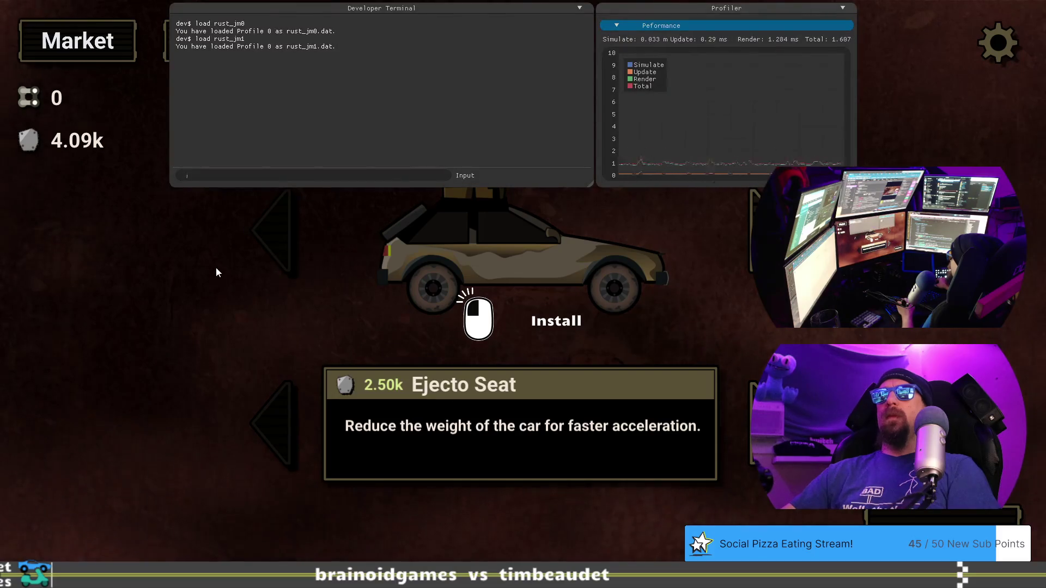
pyautogui.press('`')
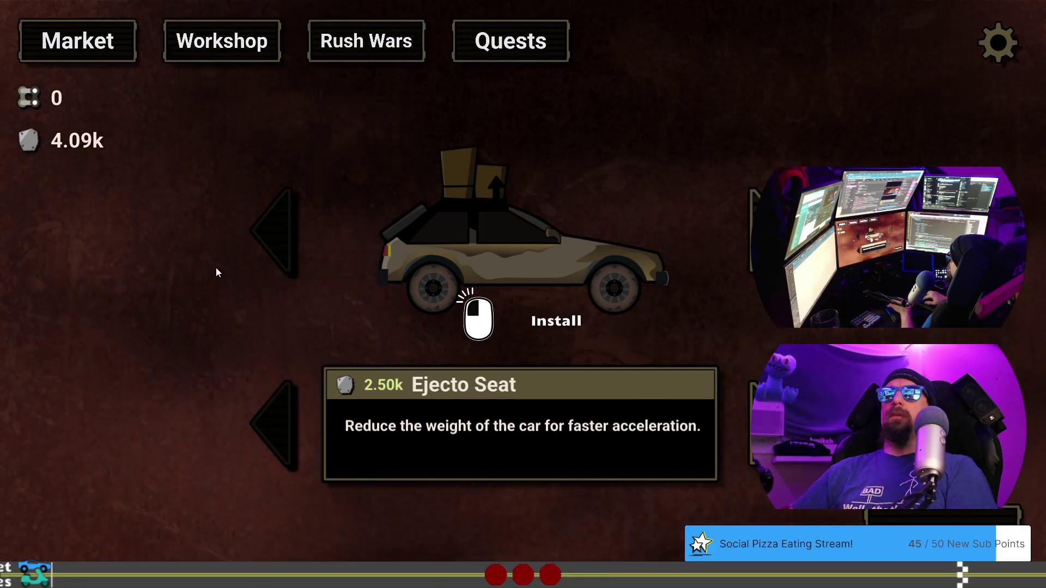
pyautogui.click(83, 97)
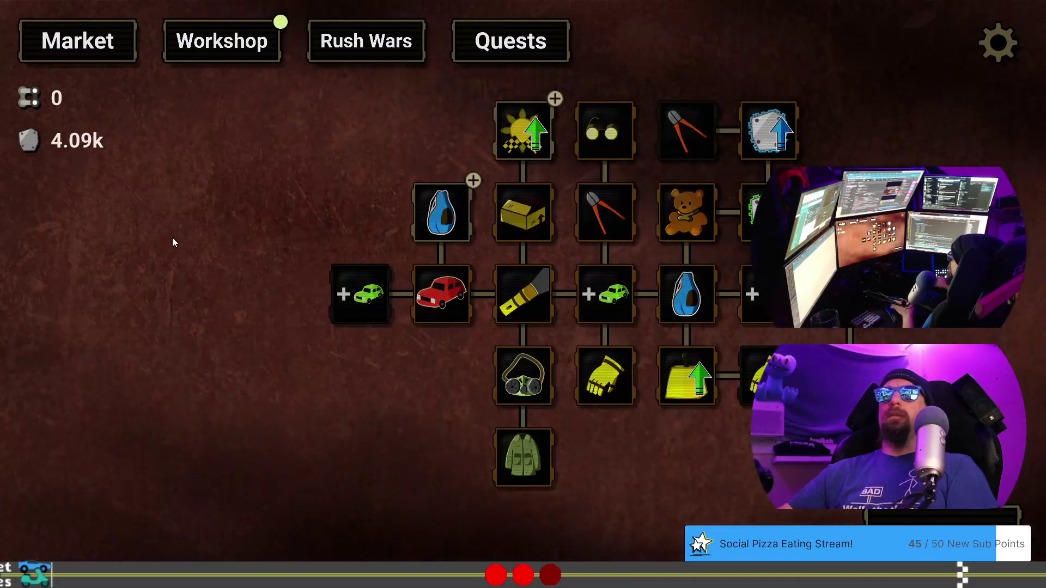
# Load the rust_jm1 test profile from the developer terminal and bring up the One Eyed Eddie challenge
pyautogui.press('`')
pyautogui.write('load rust_')
pyautogui.write('jm1')
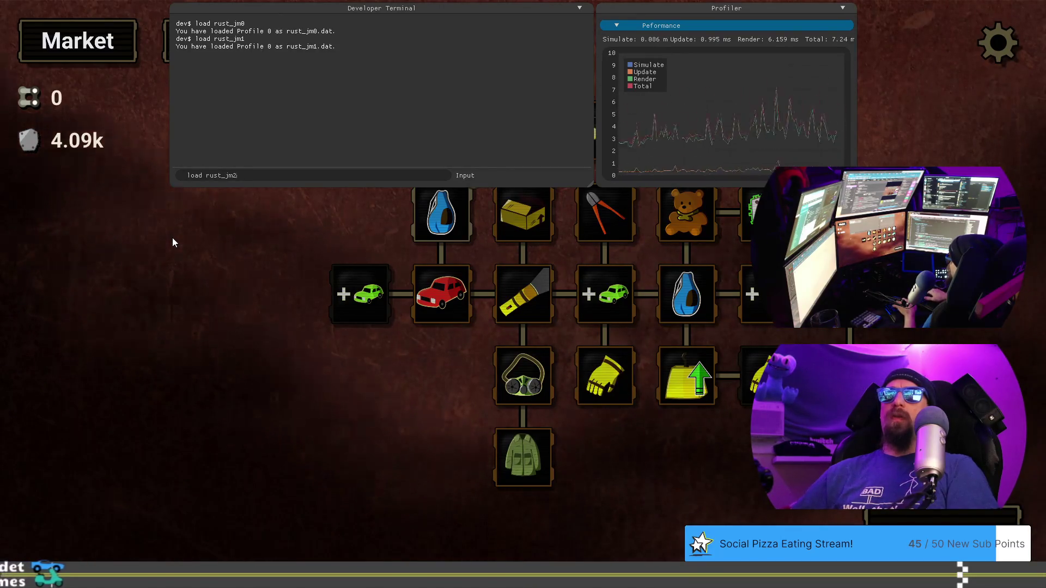
pyautogui.press('`')
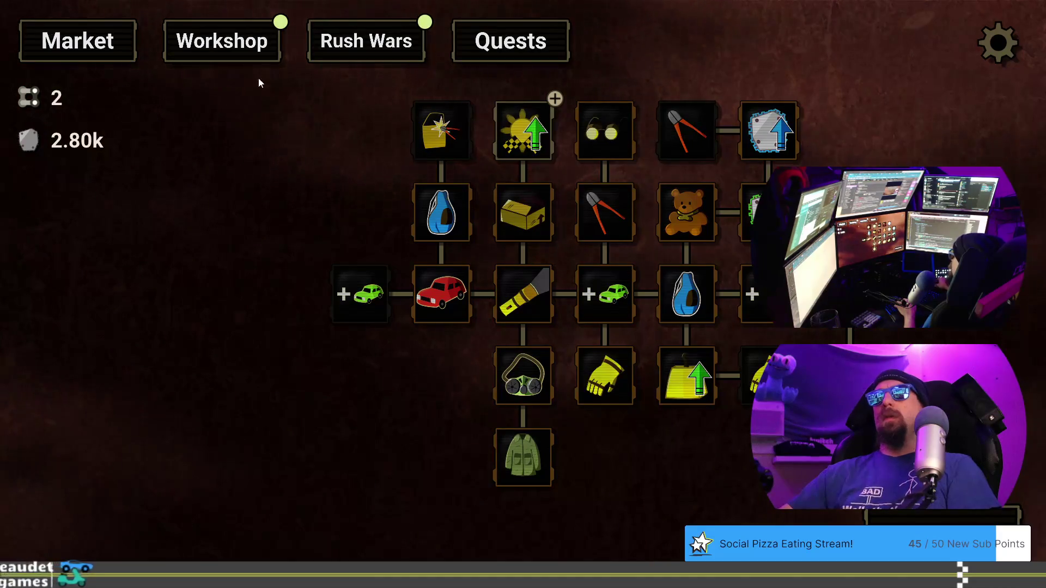
pyautogui.click(384, 46)
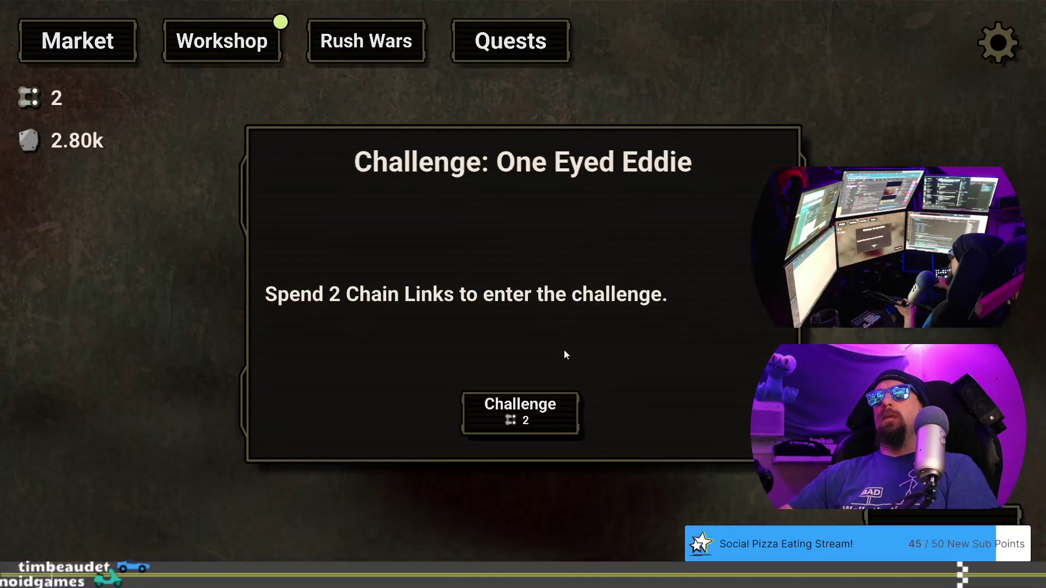
# Pay 2 Chain Links, go through Jax and Eddie's intro lines, and start the race against Eddie
pyautogui.click(547, 414)
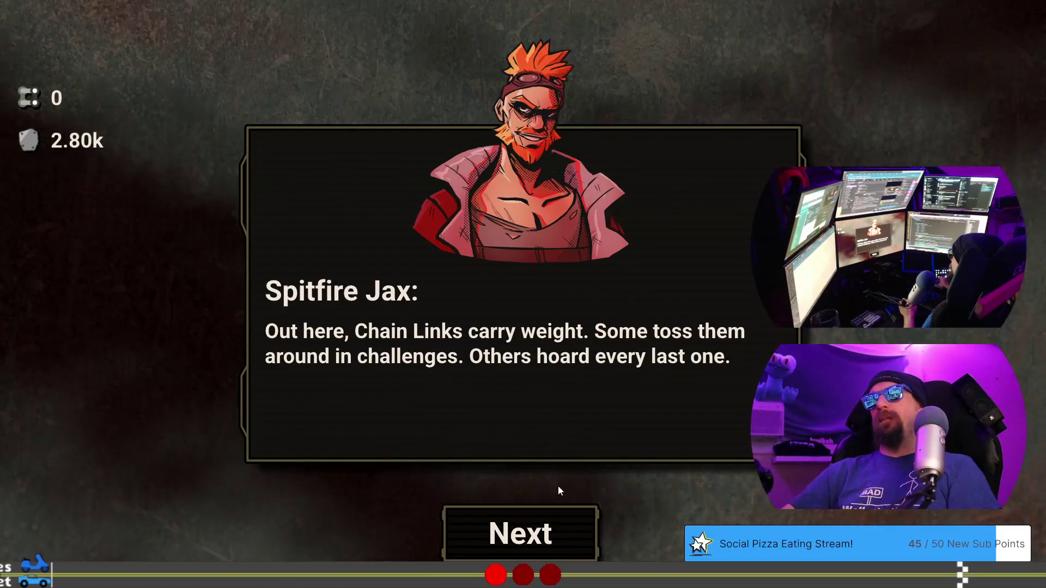
pyautogui.click(517, 531)
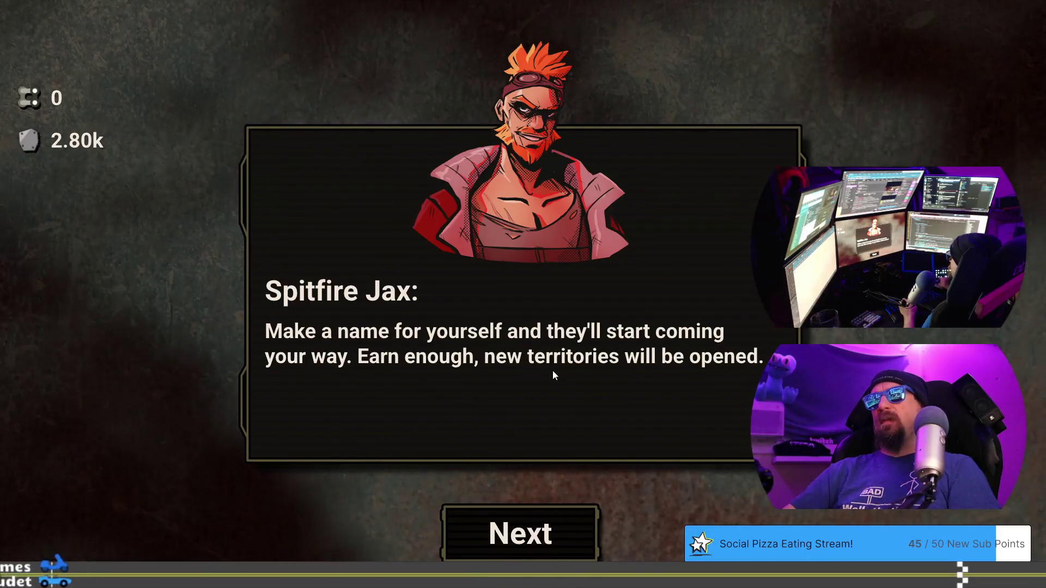
pyautogui.click(550, 519)
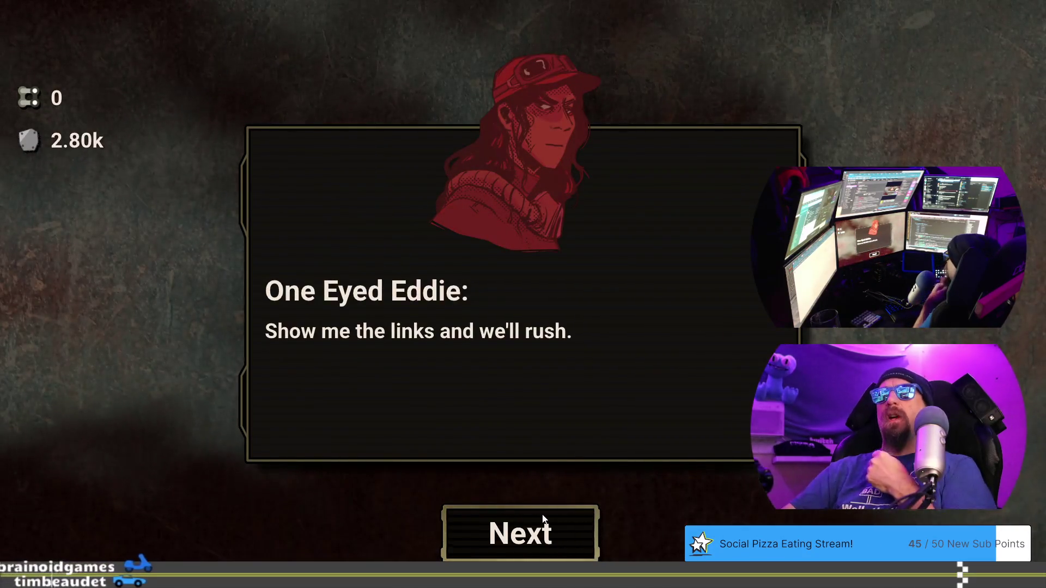
pyautogui.click(542, 519)
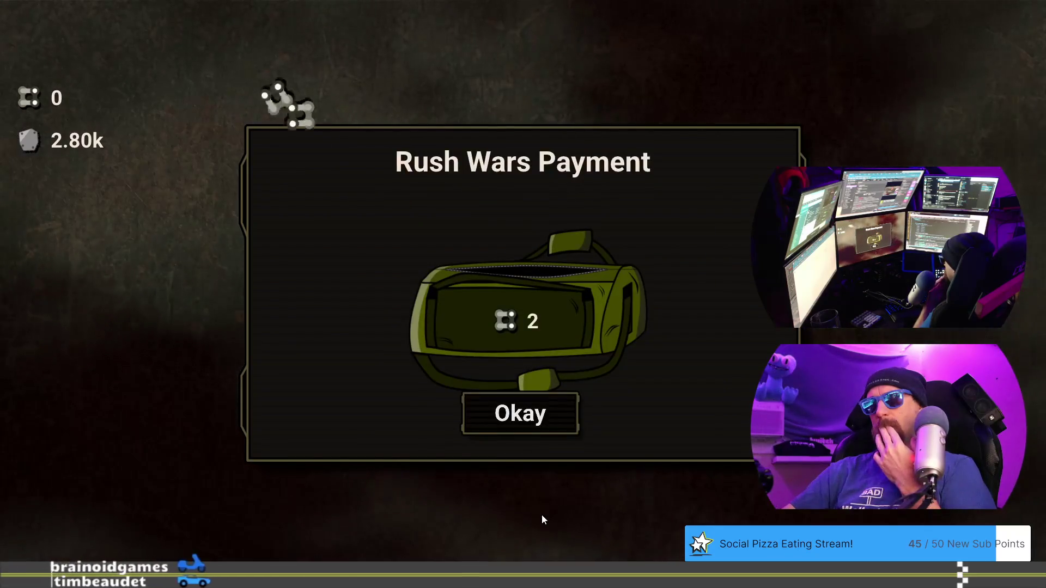
pyautogui.click(548, 416)
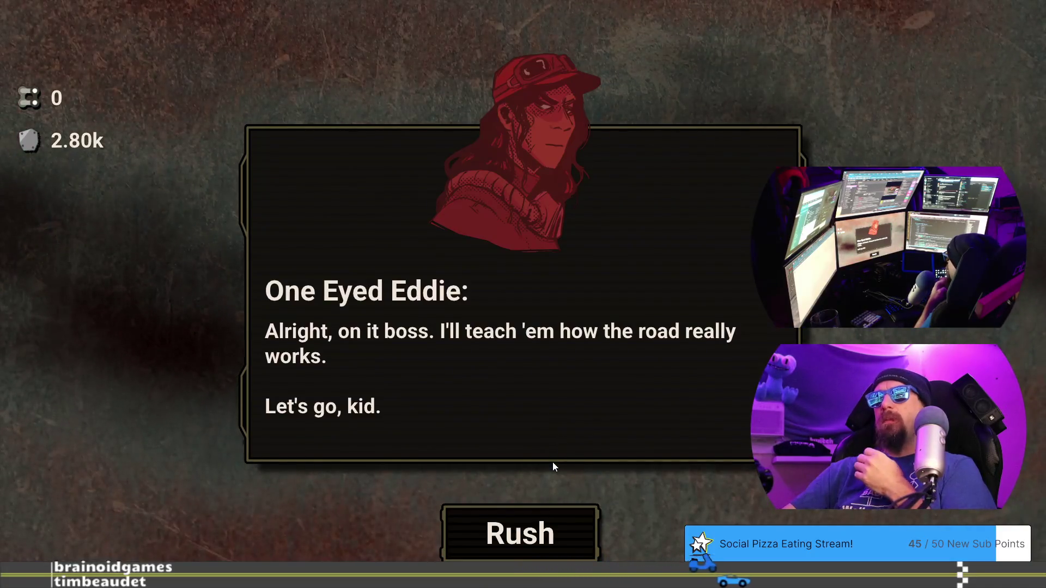
pyautogui.click(541, 548)
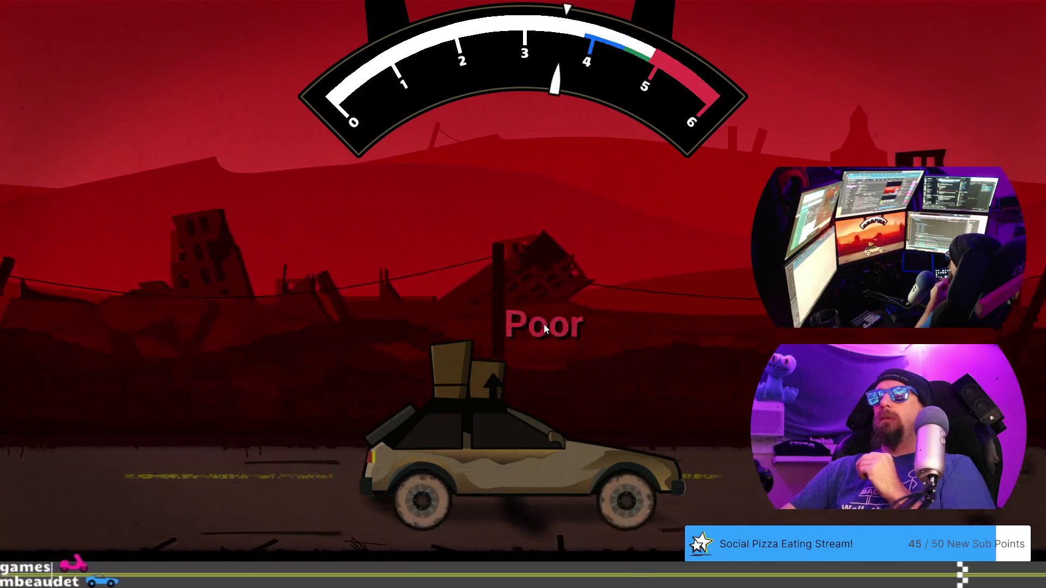
pyautogui.hotkey('alt', 'Tab')
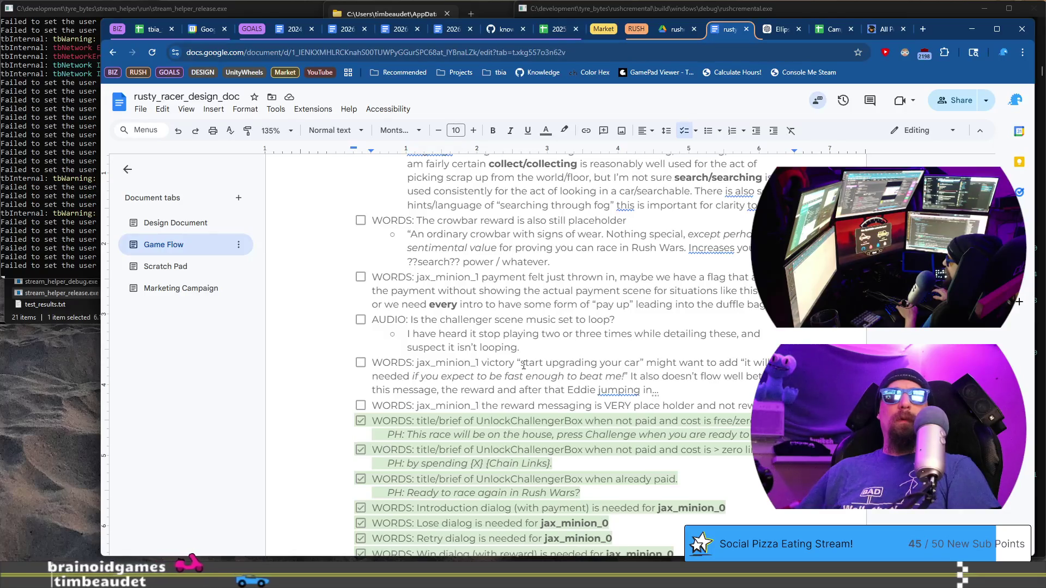
# Create a new empty checklist item below the reward messaging note
pyautogui.press('End')
pyautogui.press('Return')
pyautogui.write('W')
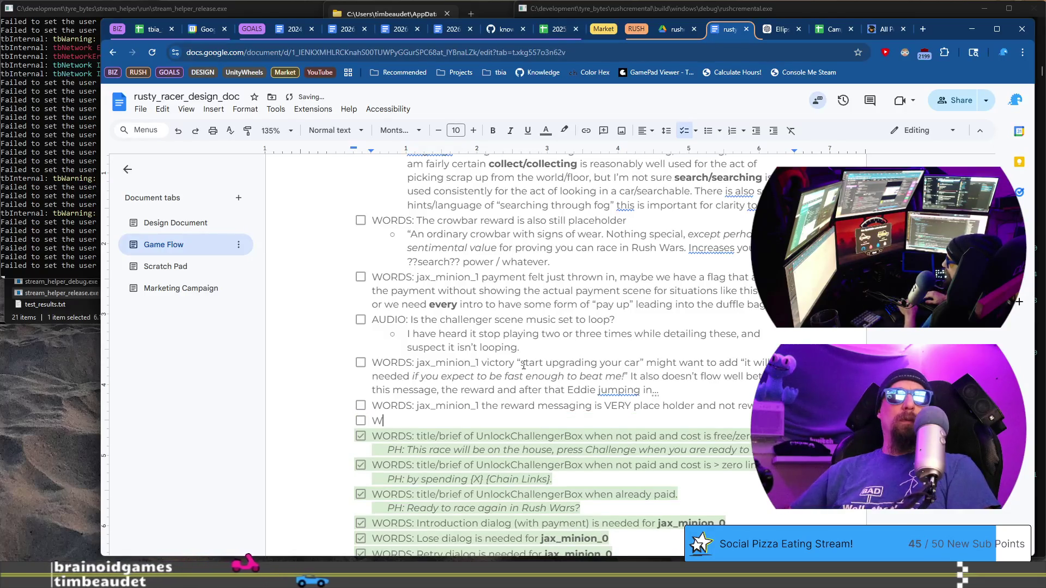
pyautogui.press('BackSpace')
pyautogui.press('BackSpace')
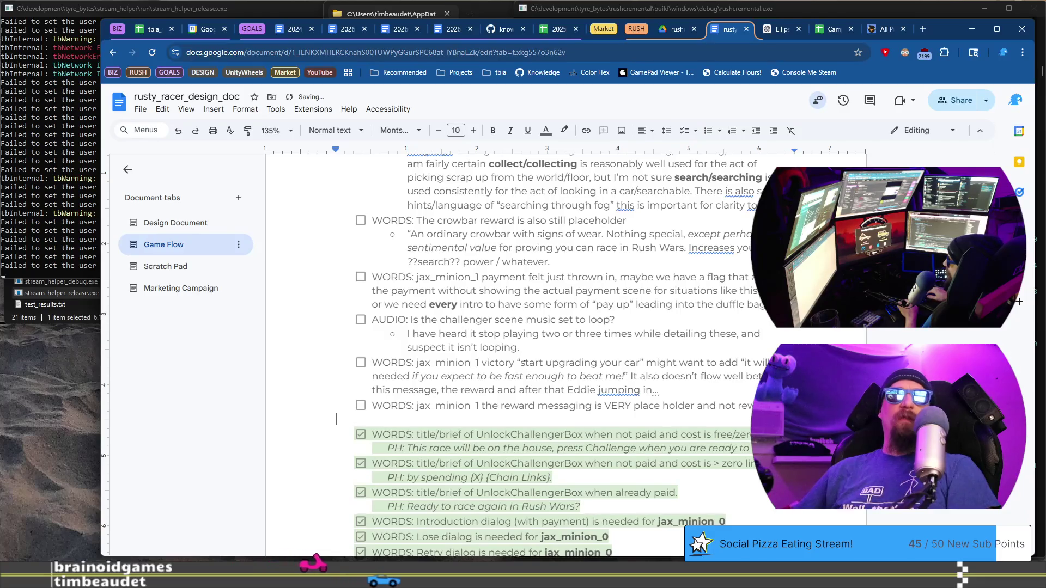
pyautogui.hotkey('ctrl', 'shift', '9')
# Write the note that the jax_minion_2 intro was awesome and smooth, then indent a sub-bullet
pyautogui.write('WORD')
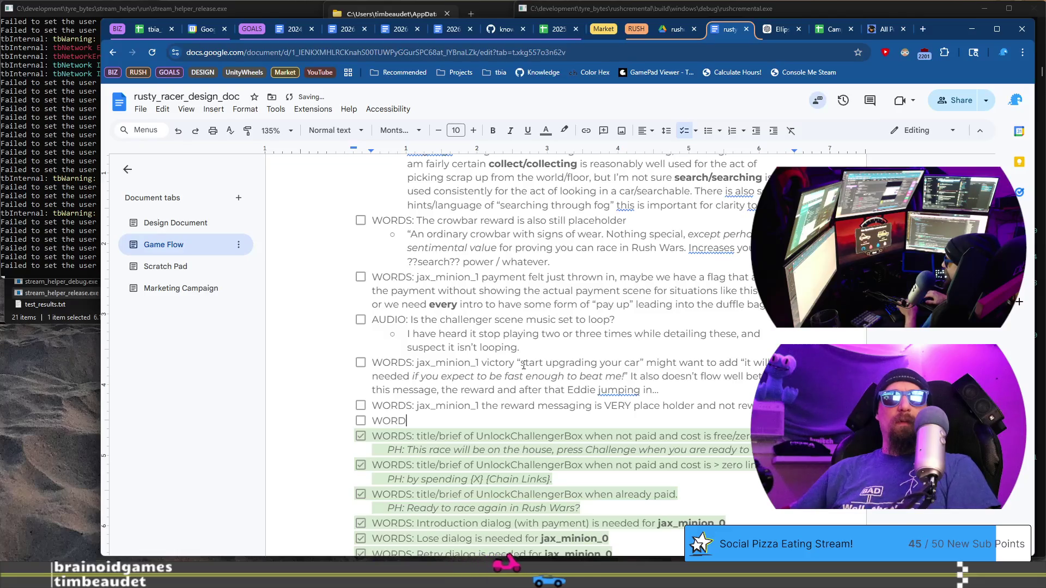
pyautogui.write('Ja')
pyautogui.press('BackSpace')
pyautogui.press('BackSpace')
pyautogui.press('BackSpace')
pyautogui.write('jax_minion_')
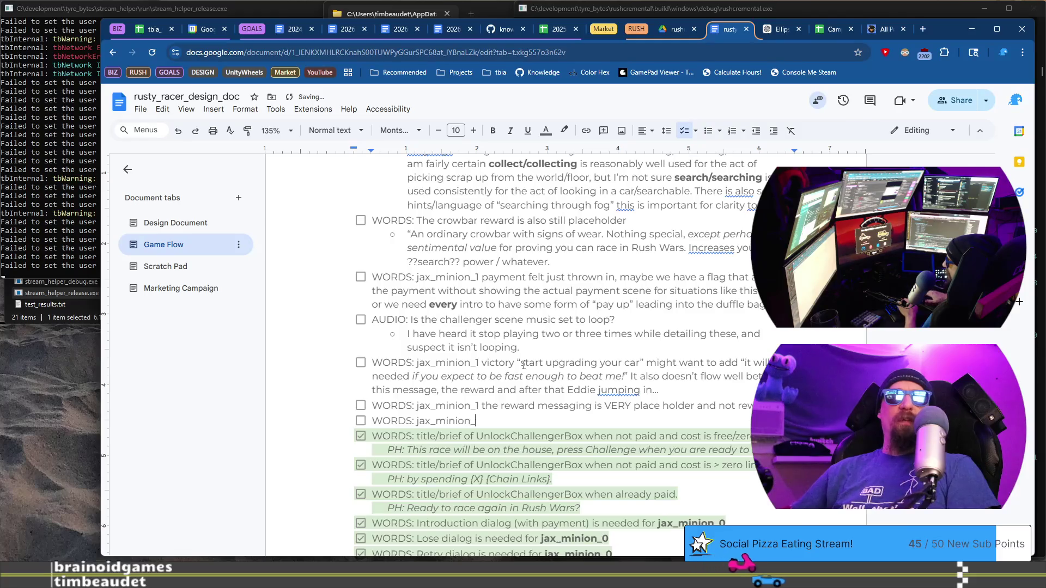
pyautogui.write('2 intro was aw')
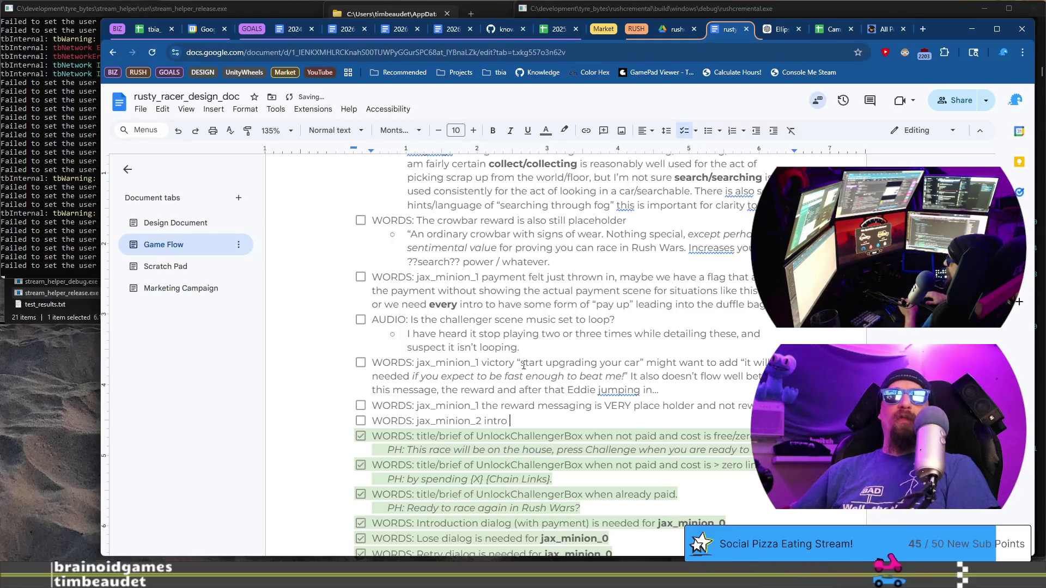
pyautogui.write('esome, smooth, good flowing')
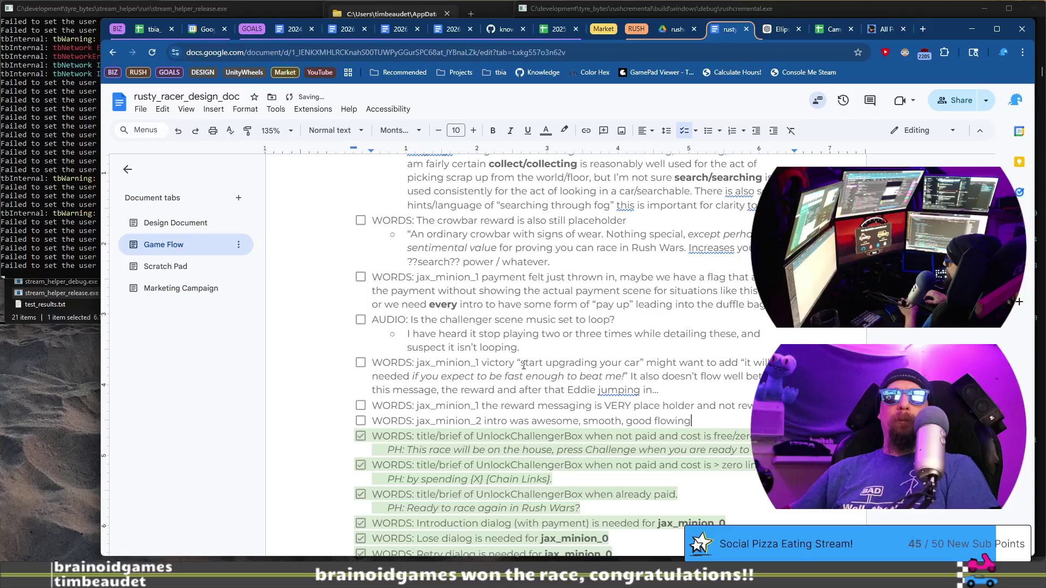
pyautogui.write('..')
pyautogui.press('Return')
pyautogui.press('Tab')
pyautogui.write('It makes me wonder if we should give the chain _back_ to the player a')
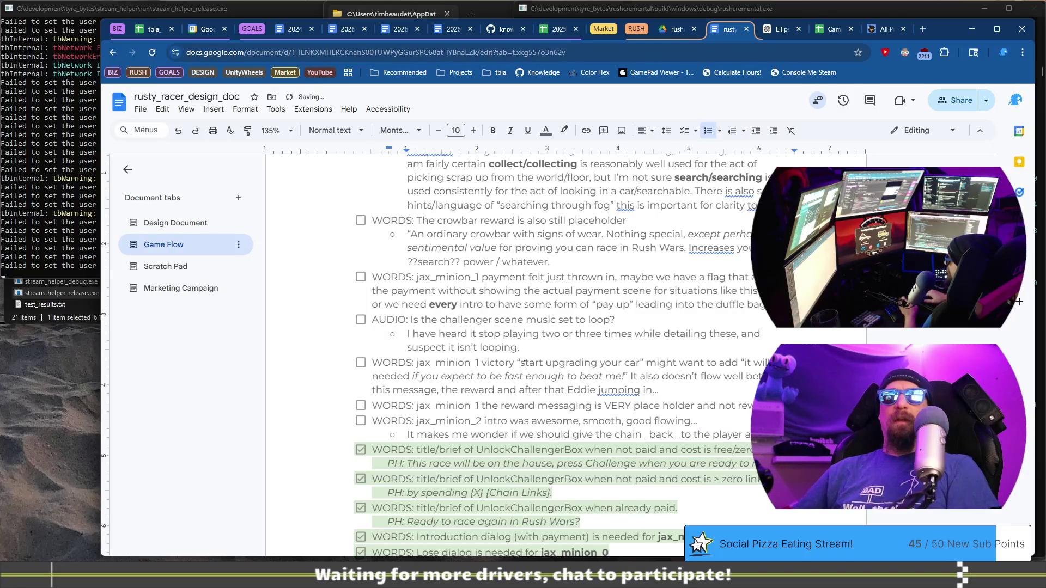
# Write the sub-note proposing chain links return to the race winner, fitting Jax's chain lore
pyautogui.write('wi')
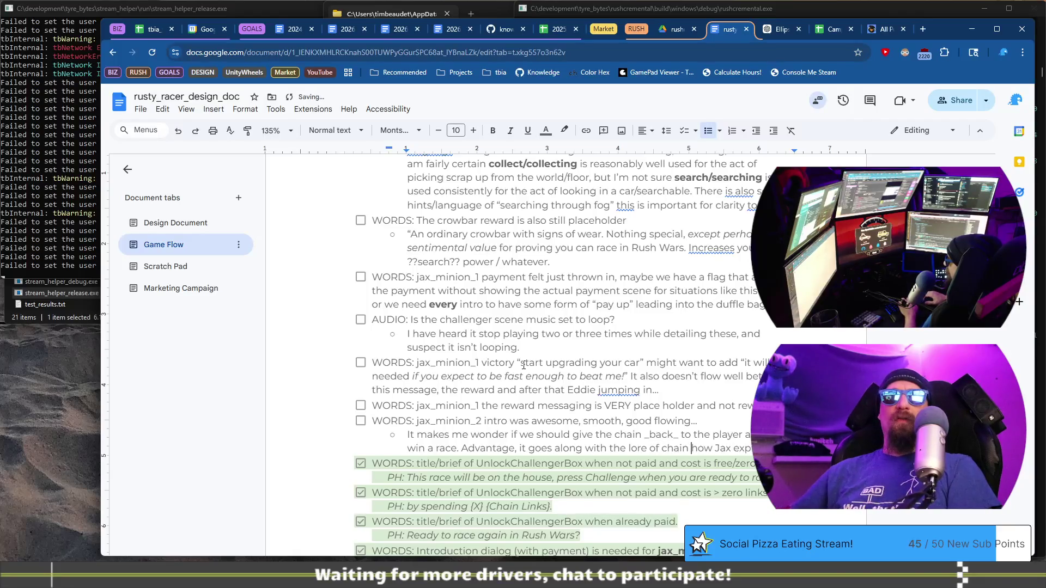
pyautogui.write('chain')
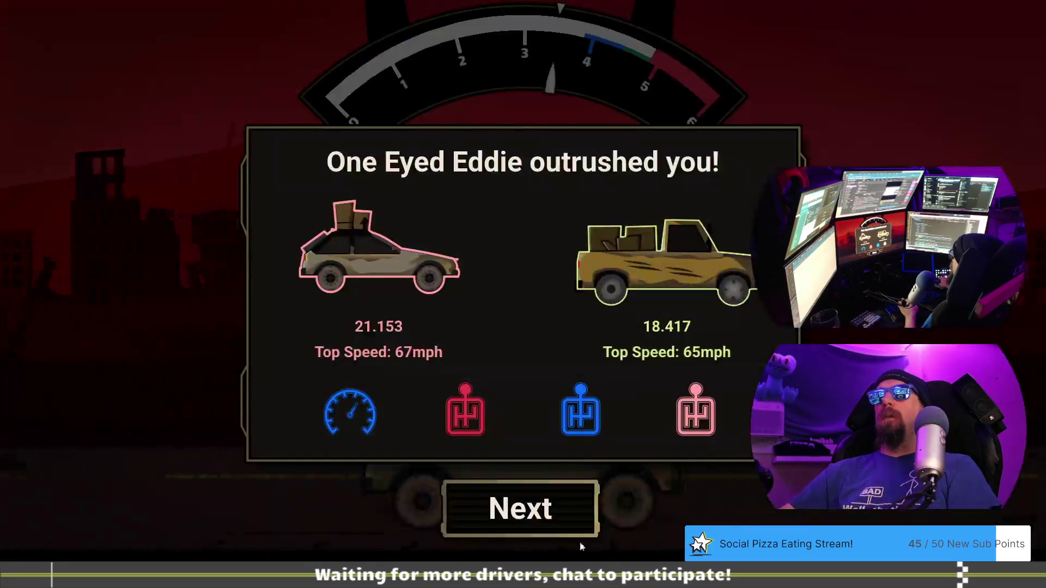
# Move past the loss to Jax's reaction, then add the disadvantage about removing the 6, 6, 6 subtlety
pyautogui.click(567, 524)
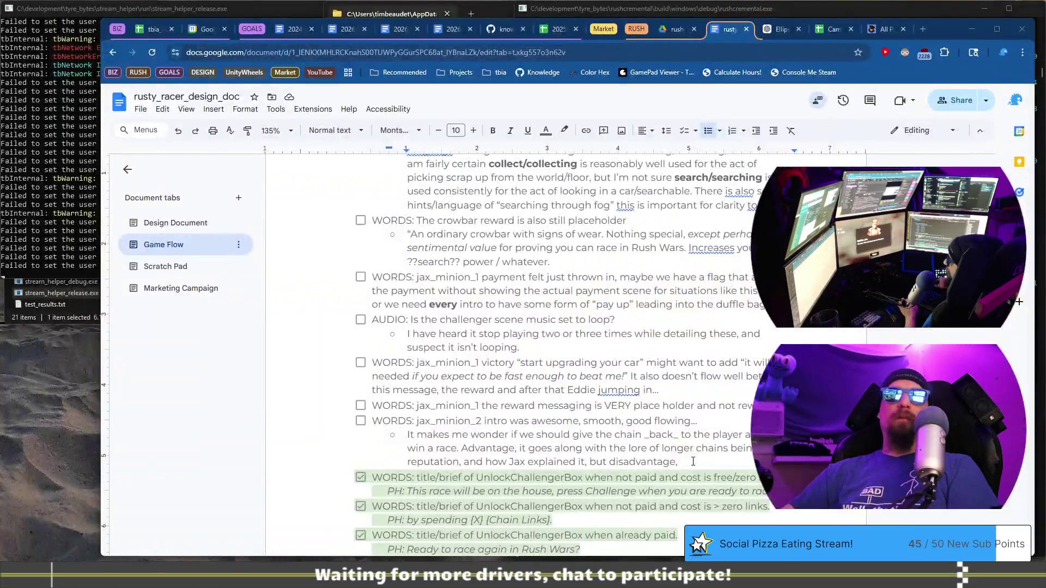
pyautogui.click(693, 462)
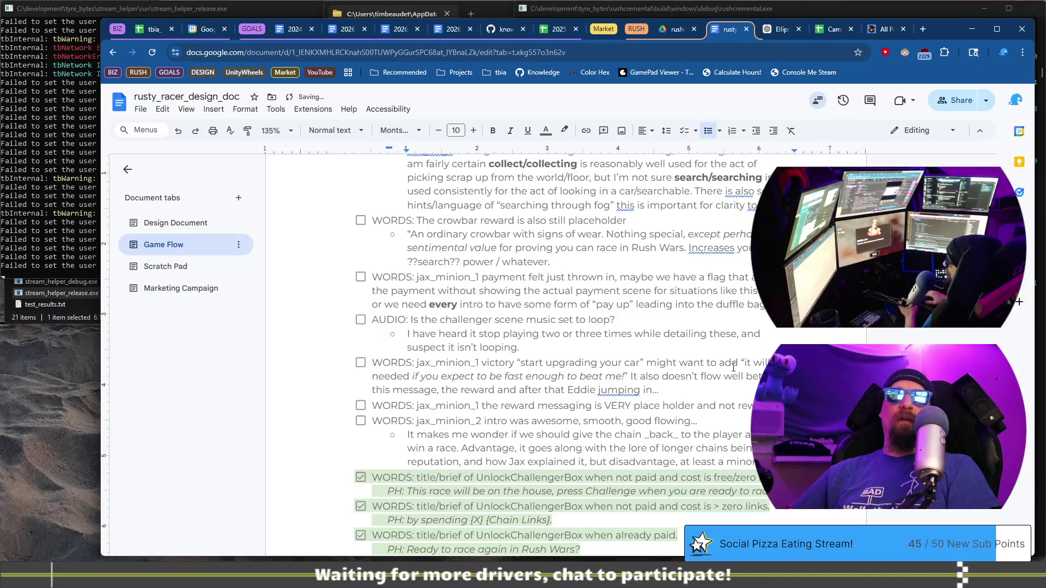
pyautogui.write('removes the subtlety in the 6, 6, 6 added for the chapel races. This isn’t h')
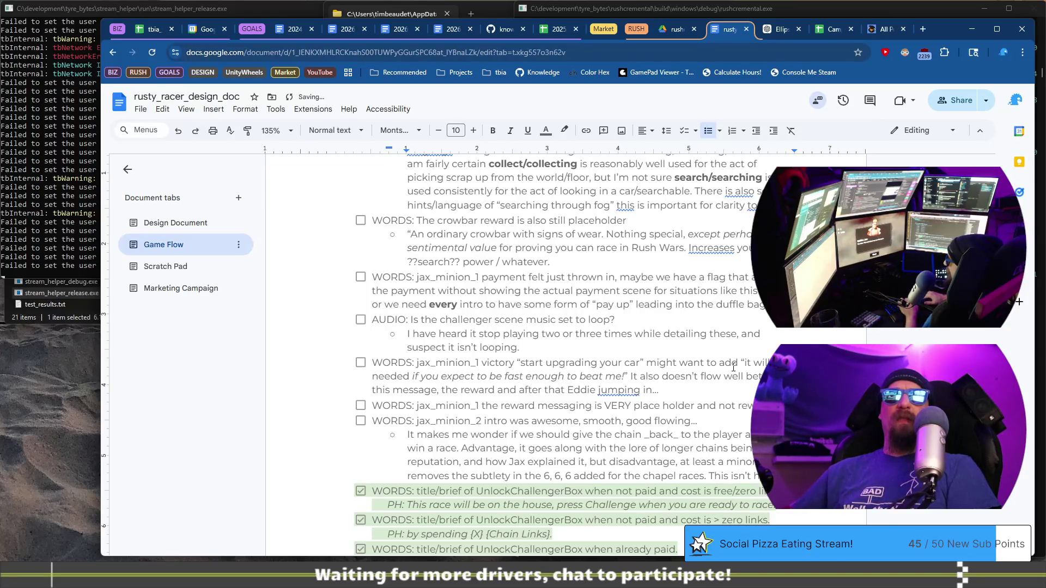
# Add the drawback that returning links removes the subtlety of the 6, 6, 6 chapel-race bonus
pyautogui.write('imp')
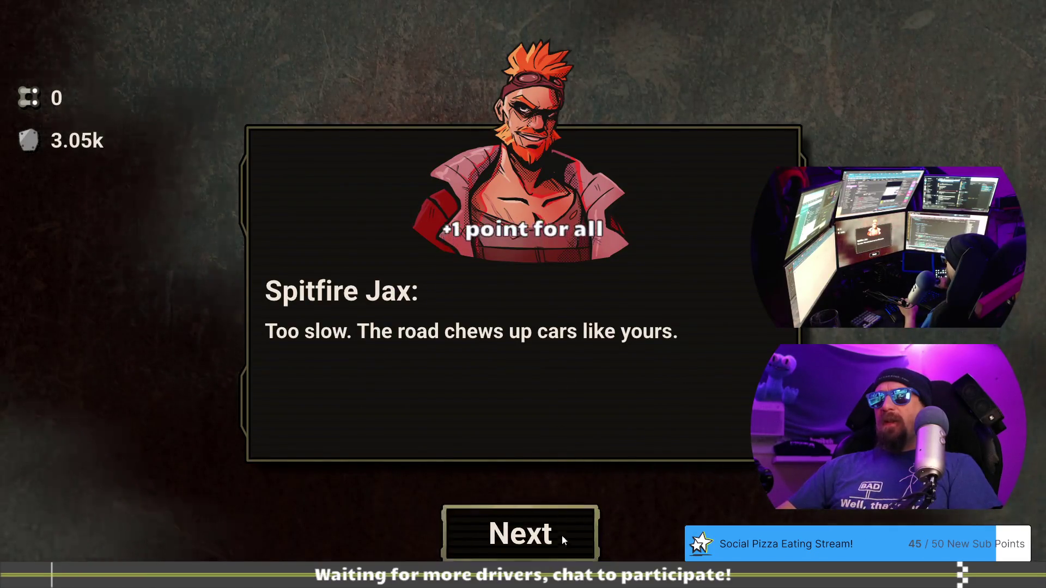
# Advance and close Spitfire Jax's post-race dialogue so Eddie's challenge offer returns
pyautogui.click(562, 554)
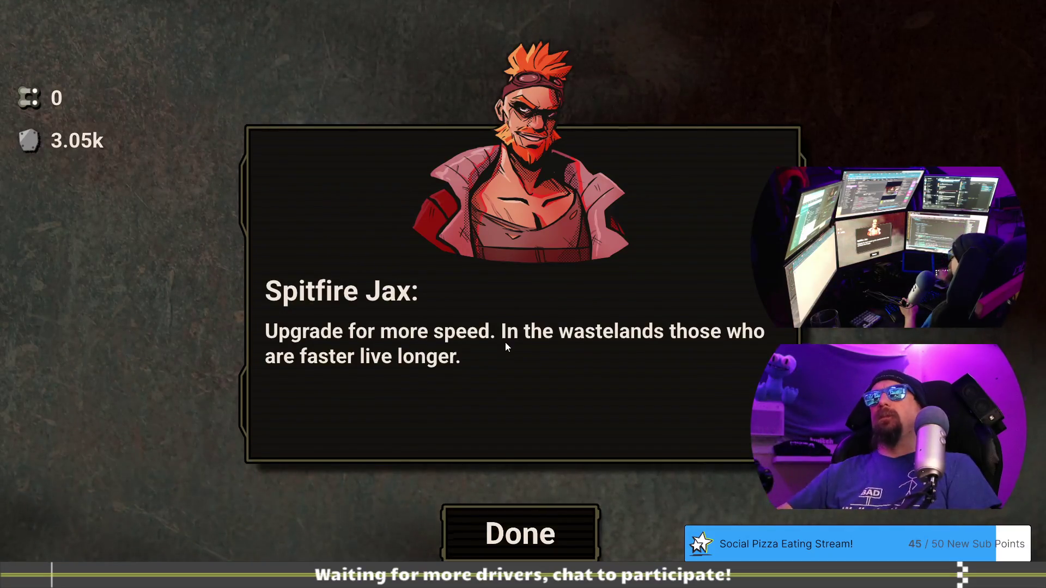
pyautogui.click(538, 529)
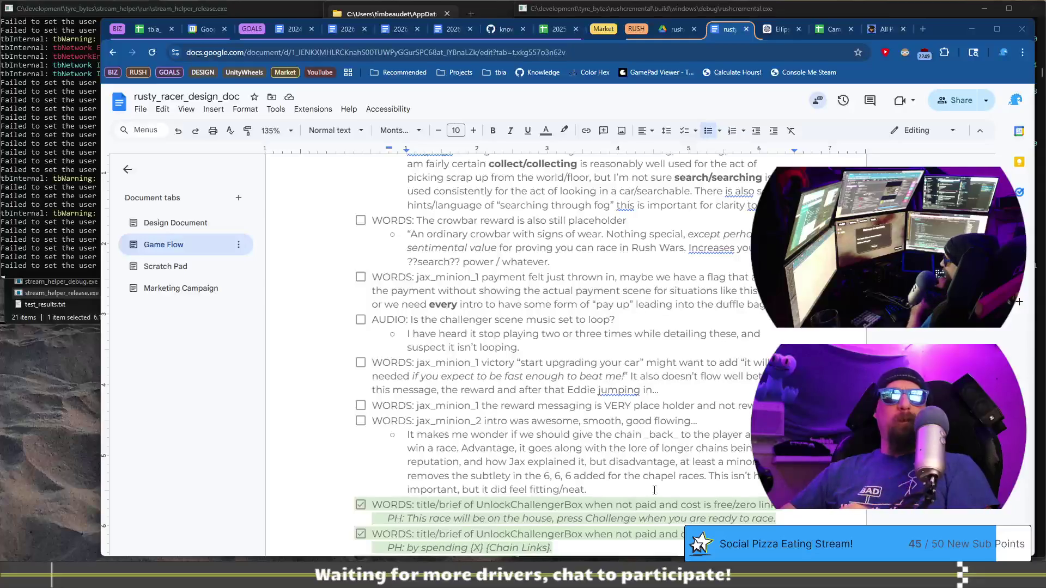
# Leave the cursor at the sub-note's end, then challenge One Eyed Eddie to a rematch
pyautogui.click(632, 490)
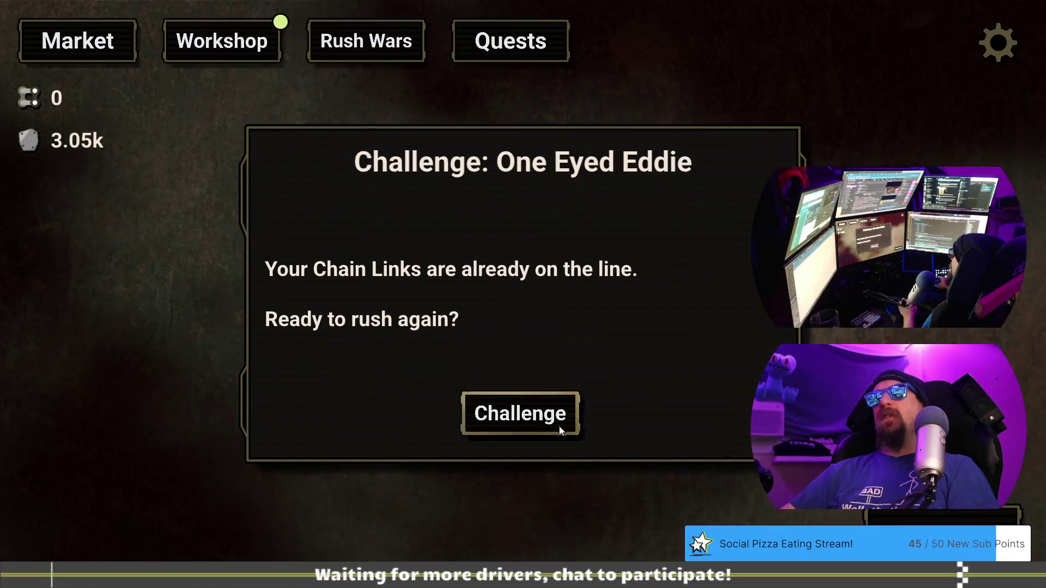
pyautogui.click(520, 417)
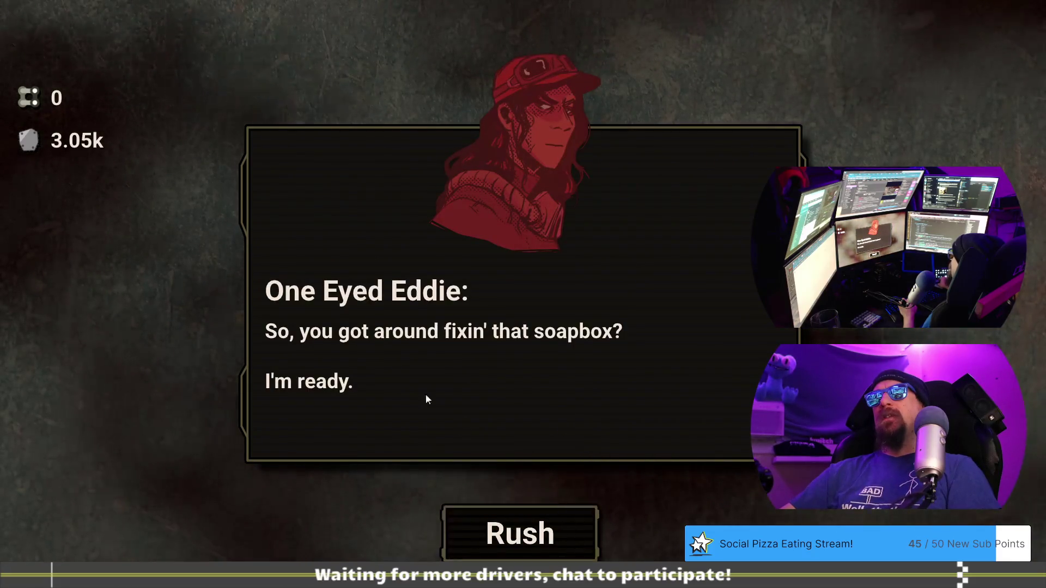
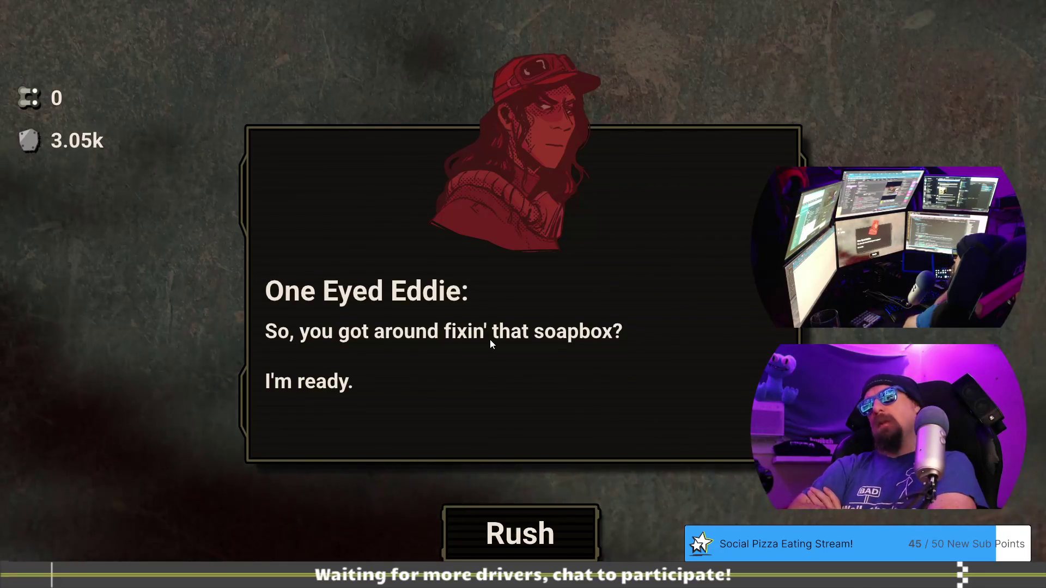
# Race One Eyed Eddie, shifting gears in each green zone to win the race
pyautogui.click(531, 534)
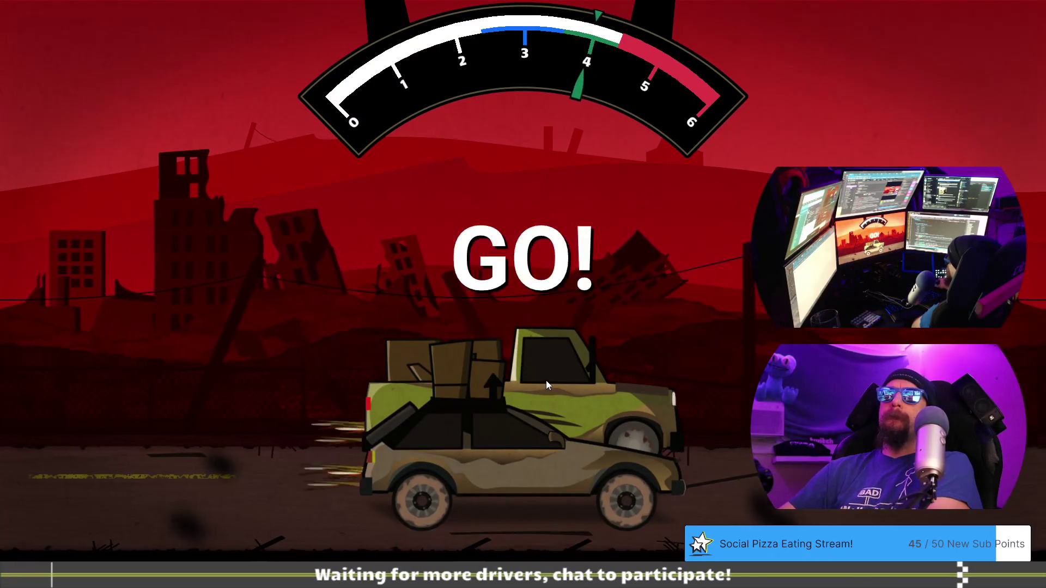
pyautogui.click(566, 323)
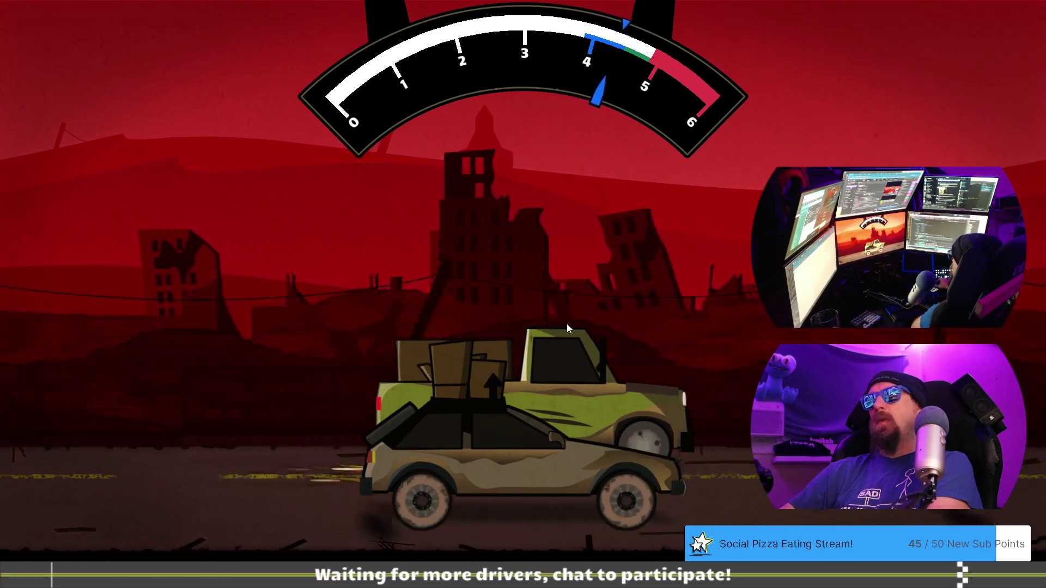
pyautogui.click(566, 323)
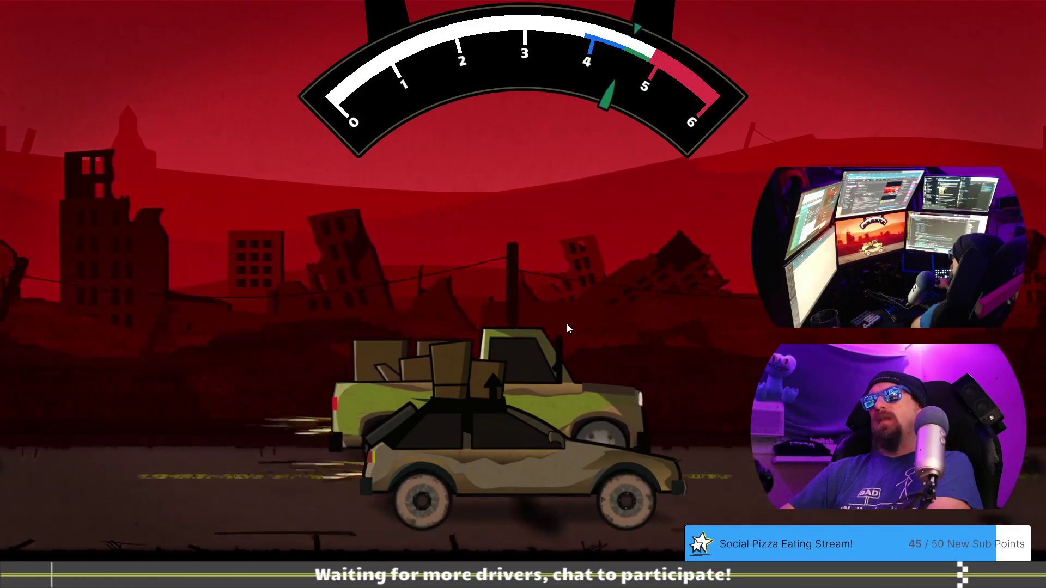
pyautogui.click(566, 323)
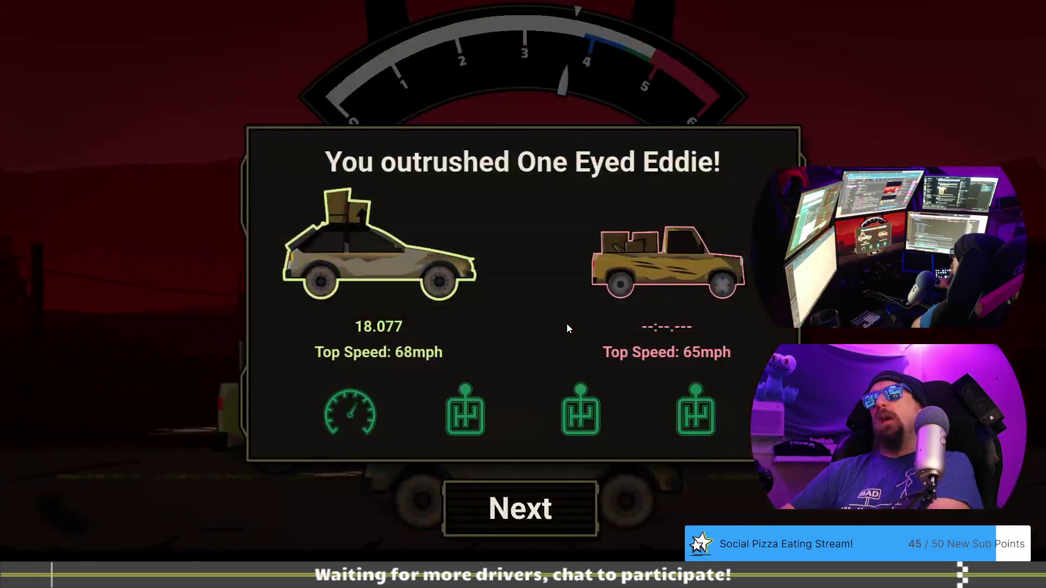
# Continue past the race results and Spitfire Jax's dialogue to reach the scrap-doubling reward
pyautogui.click(559, 490)
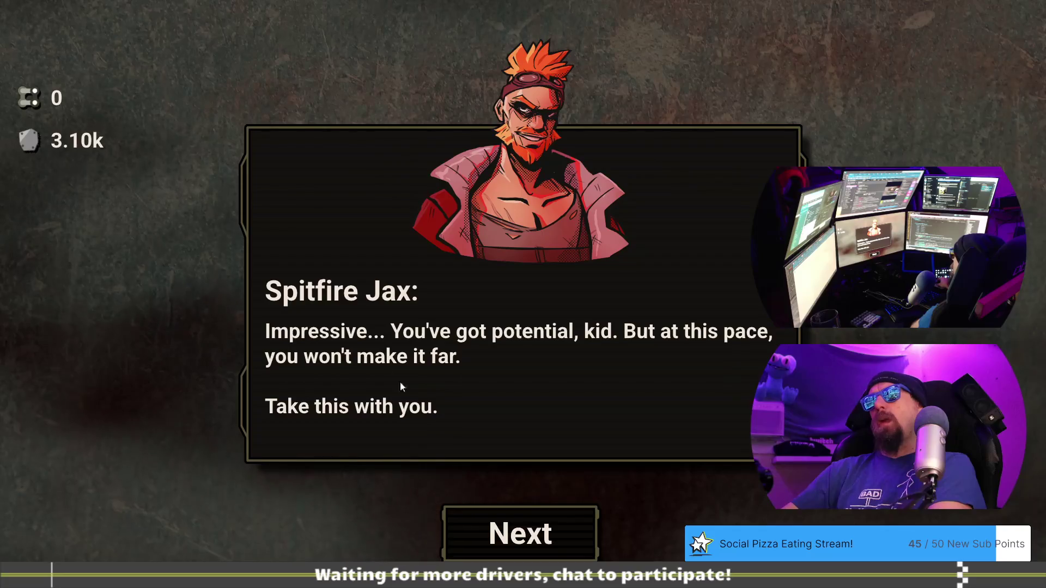
pyautogui.click(508, 527)
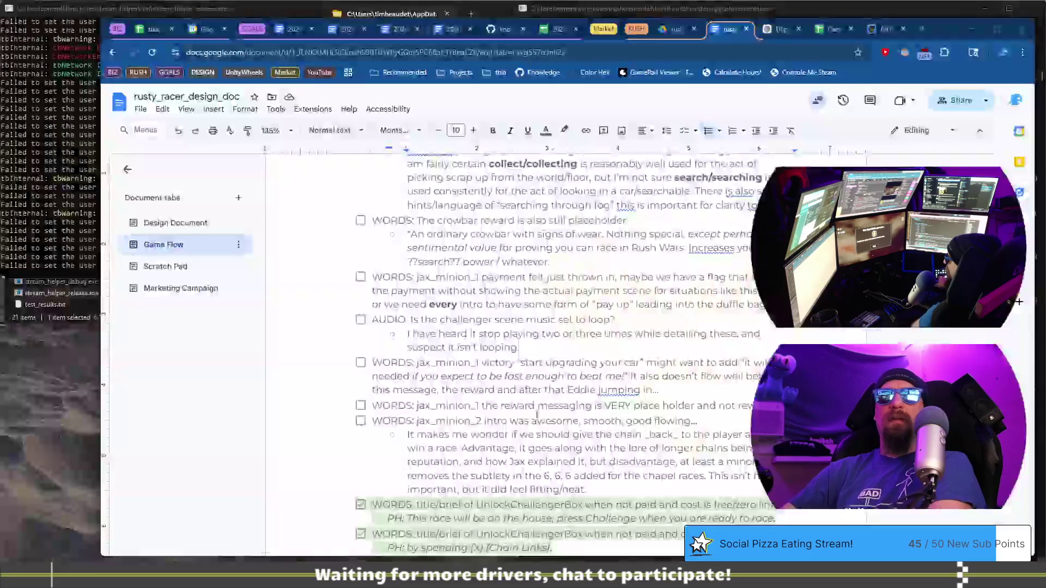
# Switch to the design doc and start a new top-level checklist line after the last note
pyautogui.hotkey('alt', 'Tab')
pyautogui.scroll(-1, 403, 360)
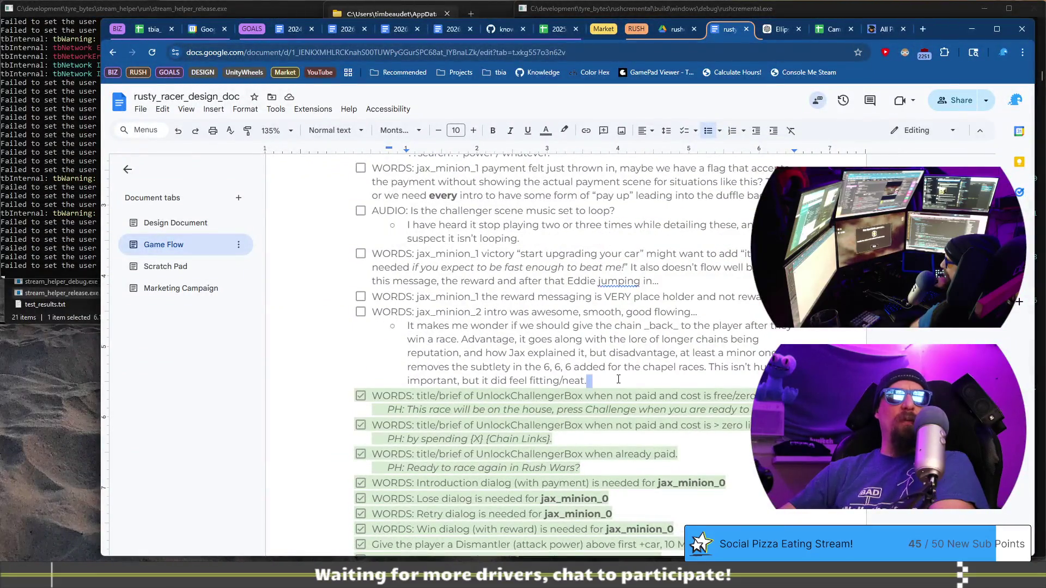
pyautogui.press('Return')
pyautogui.hotkey('shift', 'Tab')
# Type the note 'WORDS: jax_minion_2 reward; should we change title to “Charm: Metal”'
pyautogui.write('WORDS: jax_minion_')
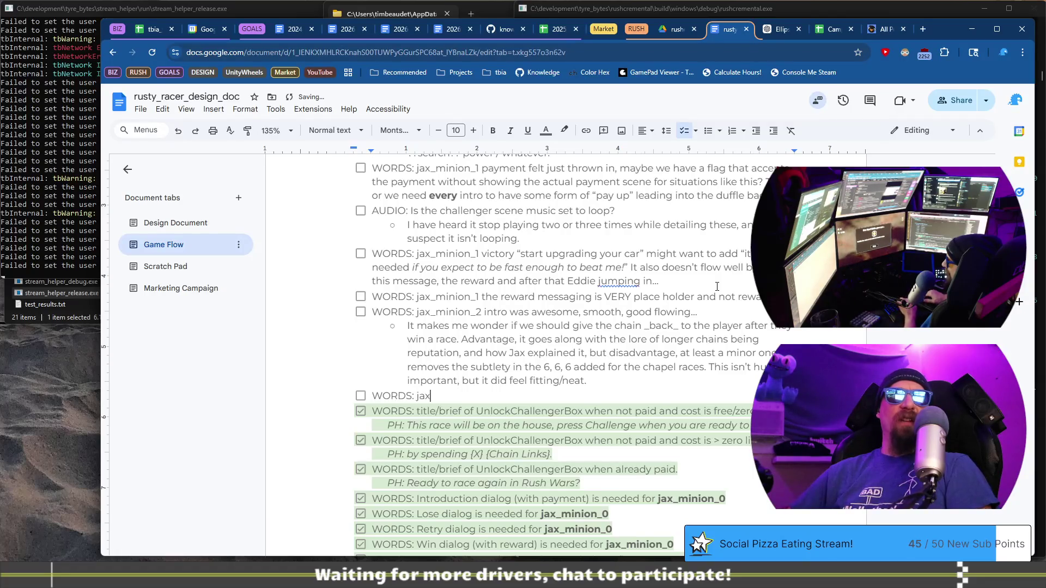
pyautogui.write('2 reward,')
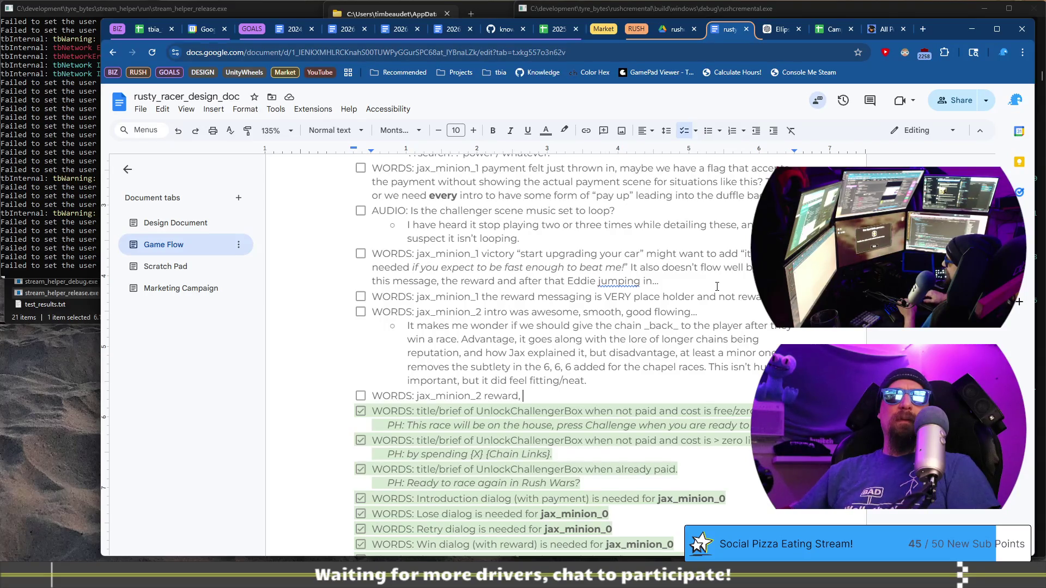
pyautogui.write('d')
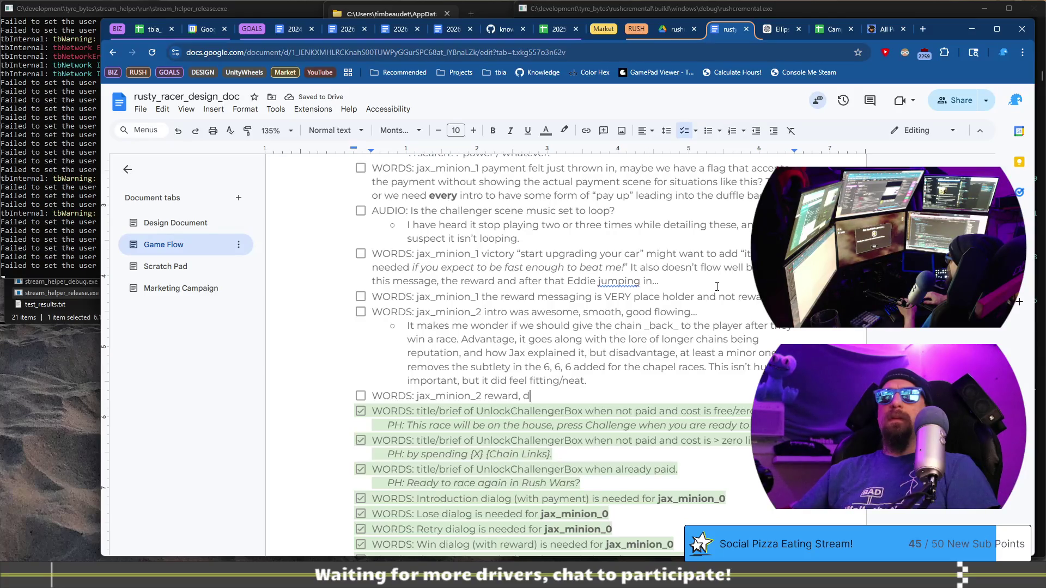
pyautogui.press('BackSpace')
pyautogui.press('BackSpace')
pyautogui.press('BackSpace')
pyautogui.write('; should we ')
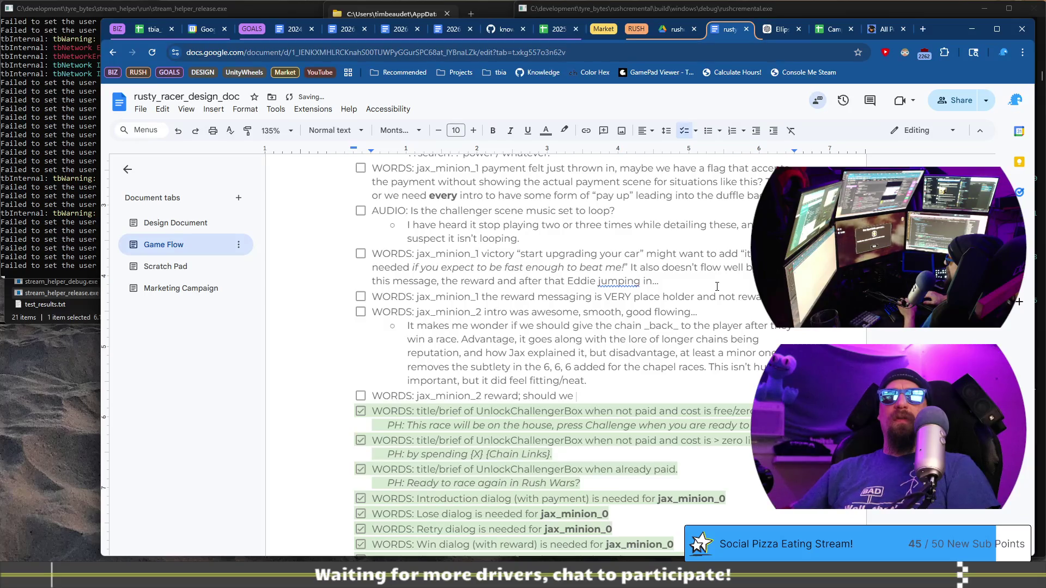
pyautogui.write('change title to “')
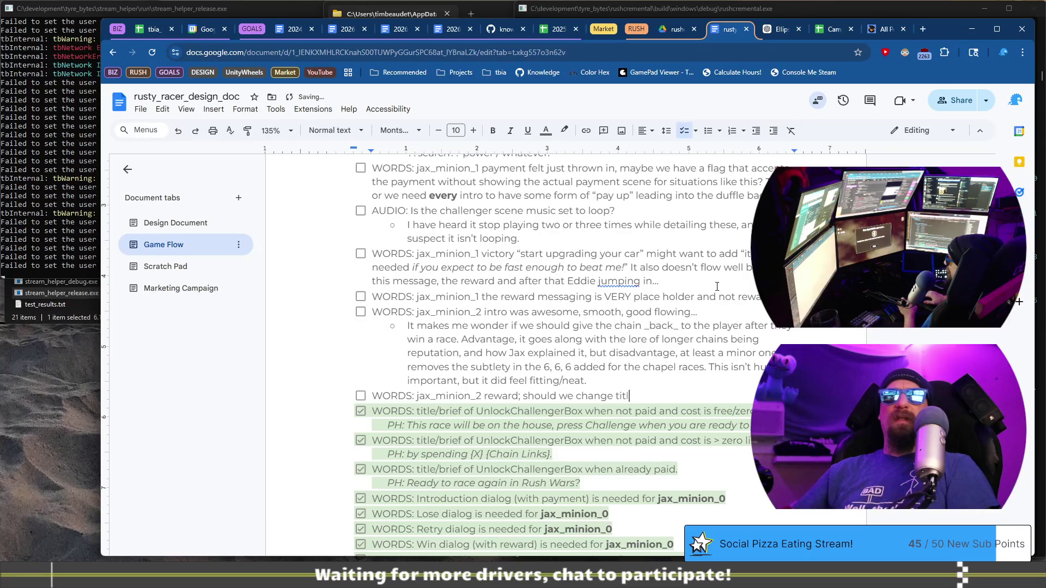
pyautogui.write('M')
pyautogui.press('BackSpace')
pyautogui.write('Chra')
pyautogui.press('BackSpace')
pyautogui.press('BackSpace')
pyautogui.write('arm')
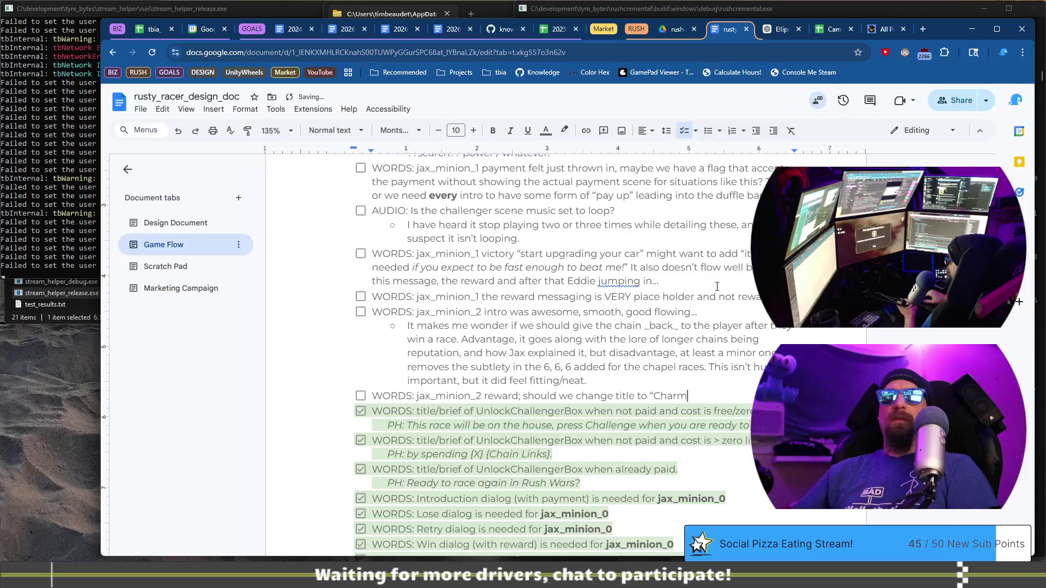
pyautogui.write(': Metal')
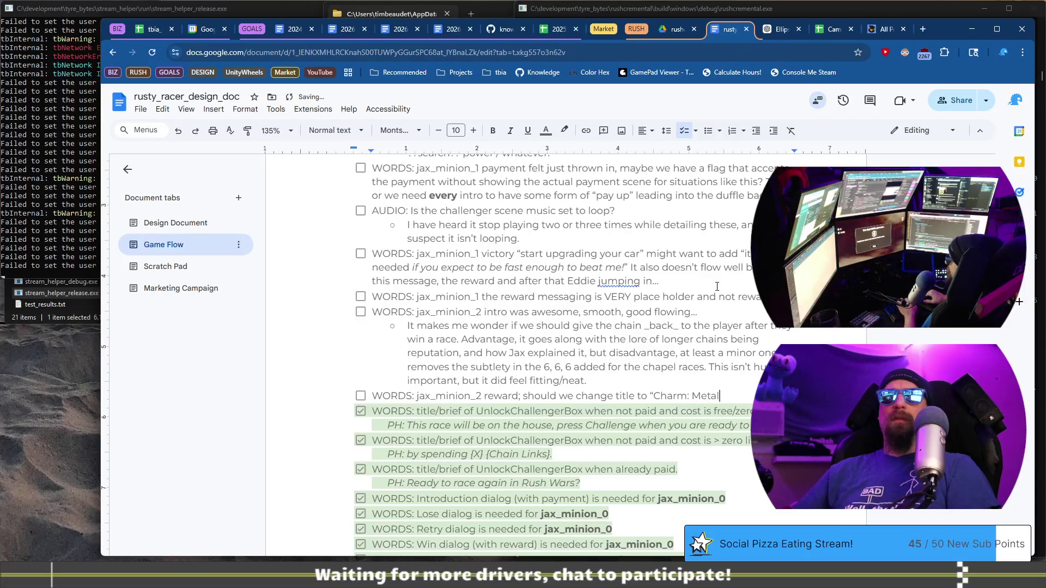
pyautogui.write('”')
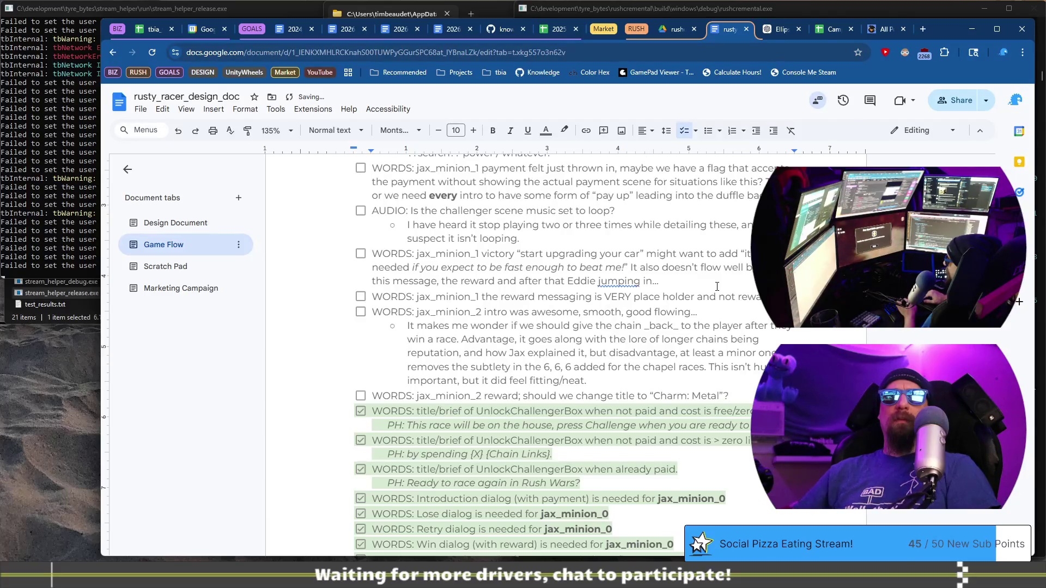
# Add an indented sub-bullet saying the reward text should explain how the charm affects collected metal
pyautogui.press('Return')
pyautogui.press('Tab')
pyautogui.write('We should DEFINITELY update the reward text')
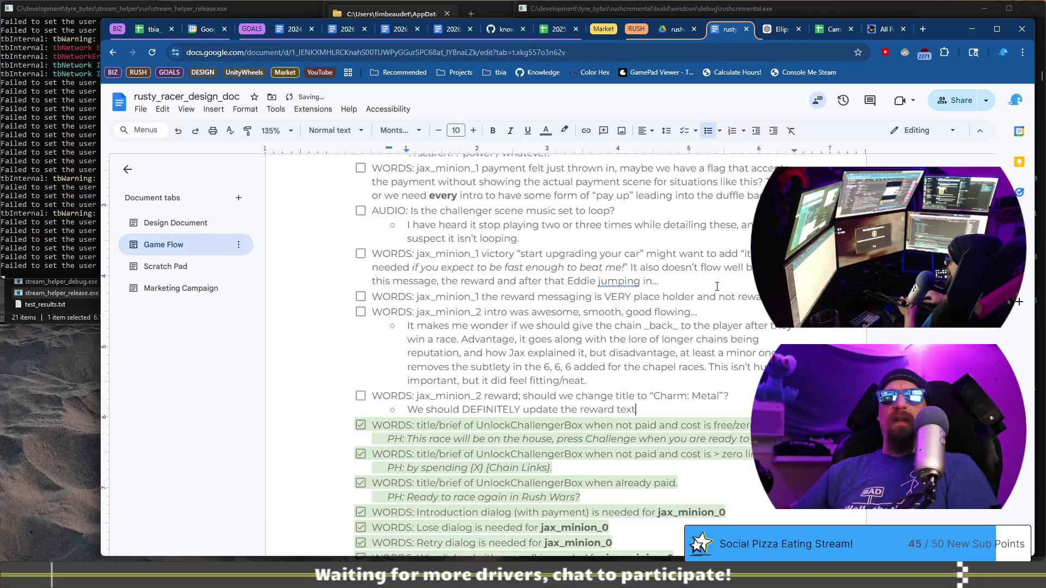
pyautogui.write(' to be ')
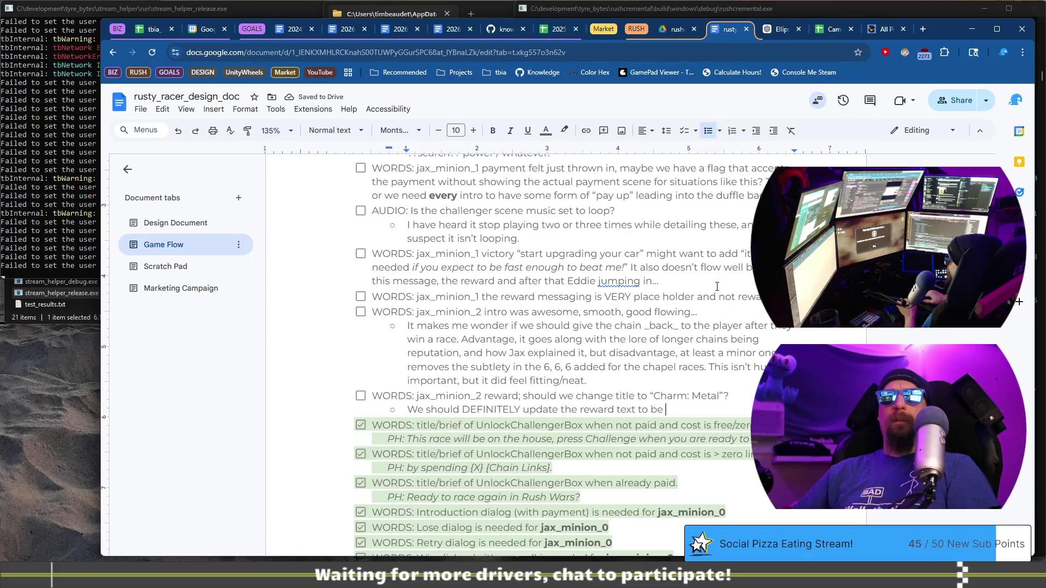
pyautogui.press('BackSpace')
pyautogui.press('BackSpace')
pyautogui.press('BackSpace')
pyautogui.write('explain')
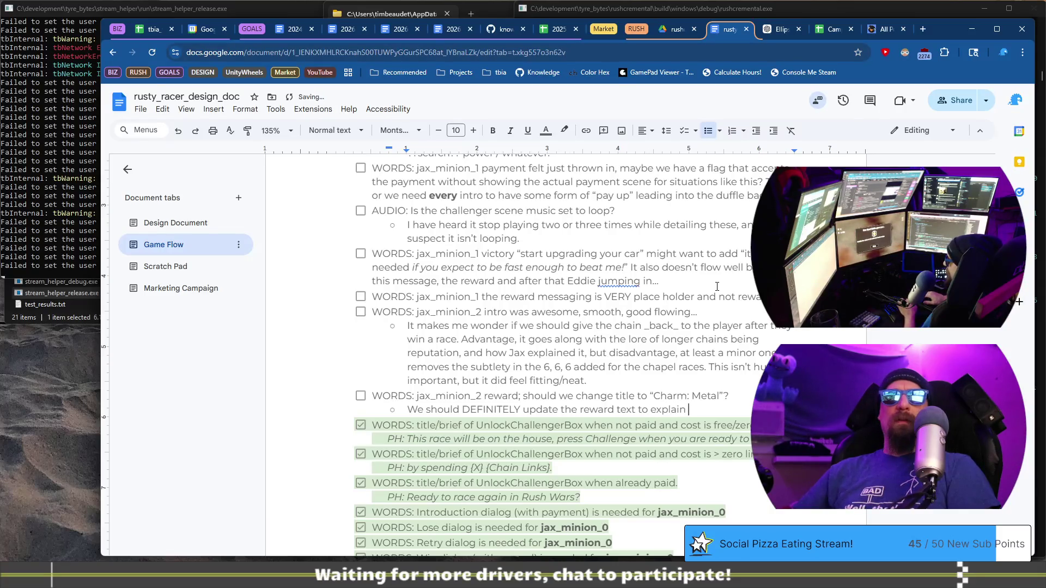
pyautogui.write('the charm, as it will effect all')
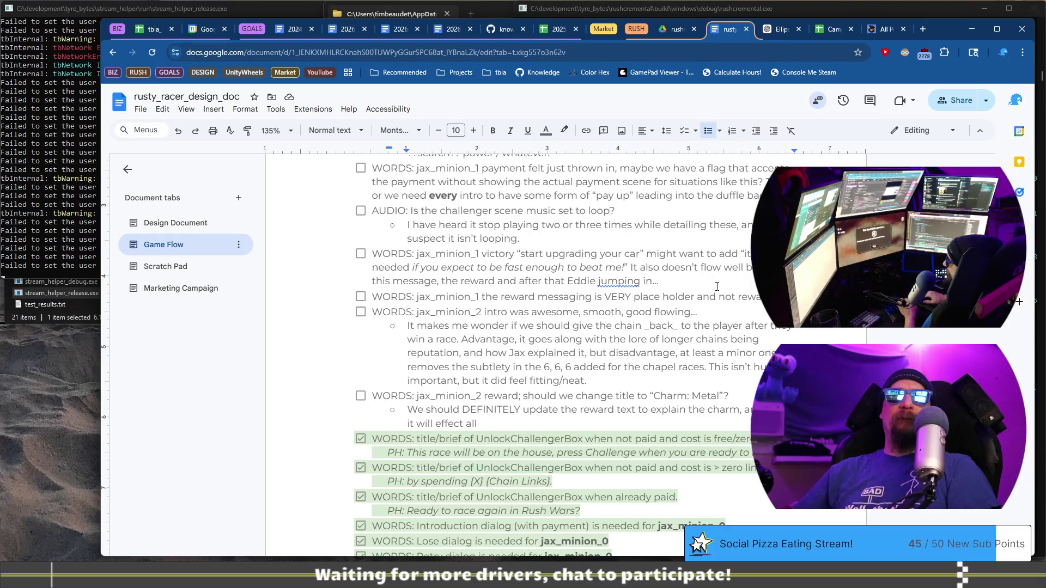
pyautogui.write('co')
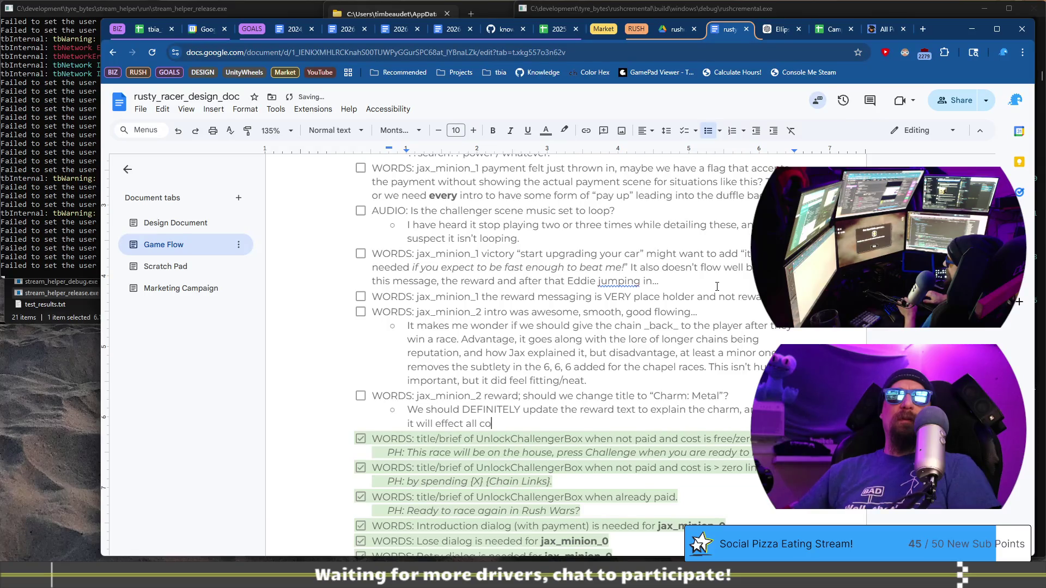
pyautogui.write('llected meta')
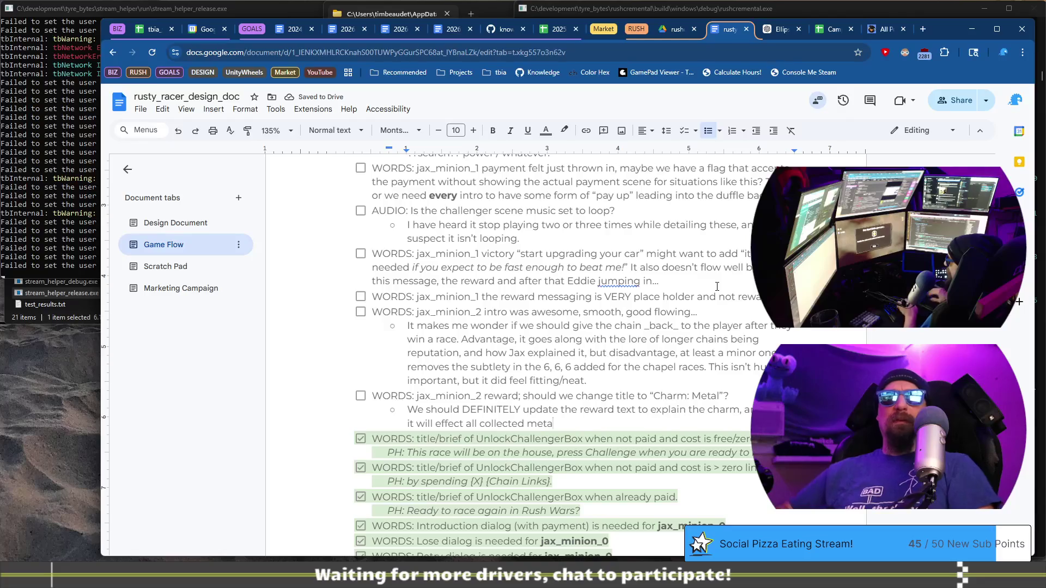
pyautogui.write('l')
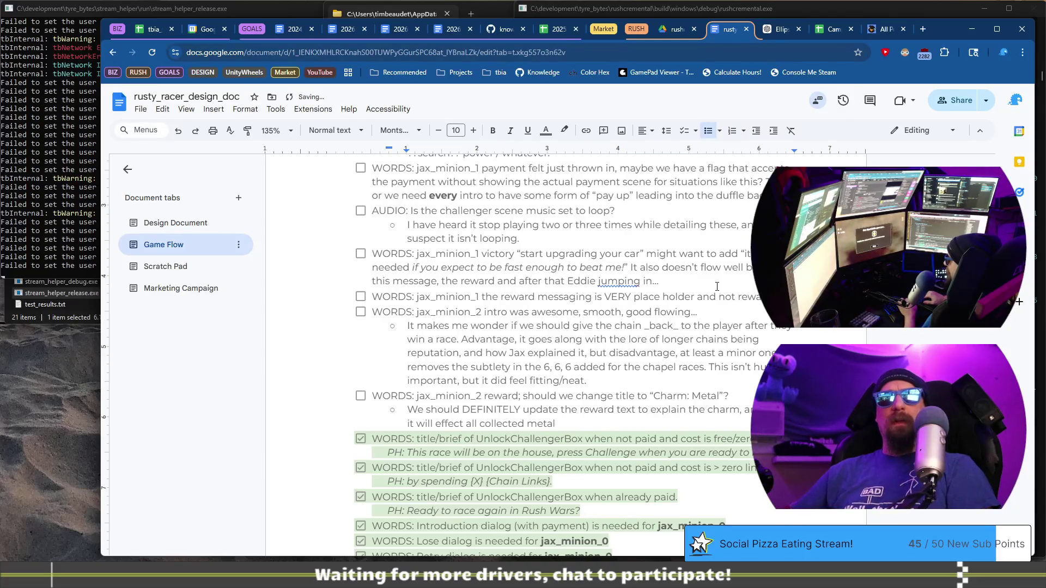
pyautogui.write(',')
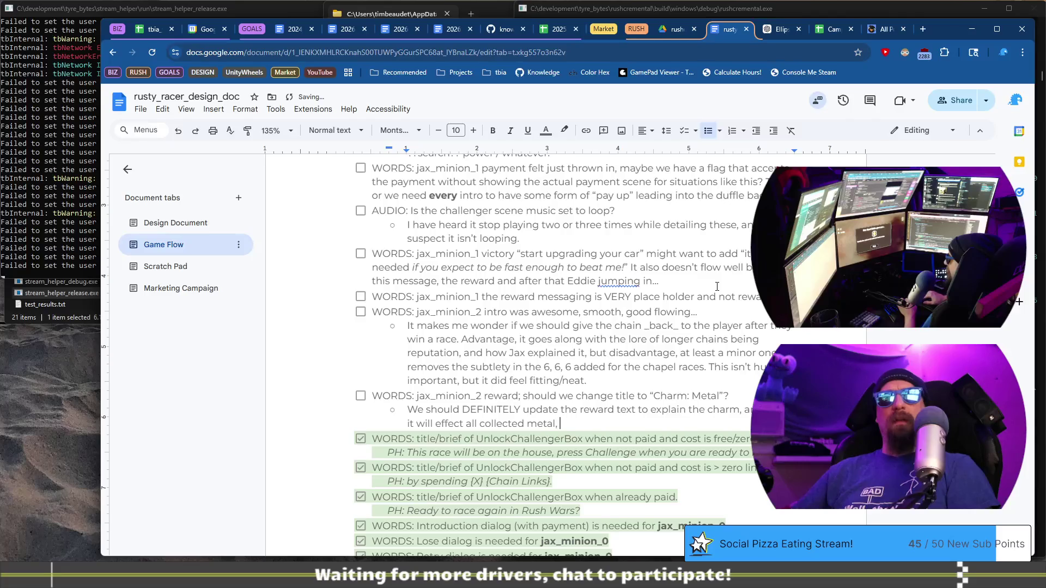
pyautogui.press('BackSpace')
# Finish the sub-bullet with 'scraps in a more flavorful way' and a remark that the current text is good
pyautogui.write('scraps')
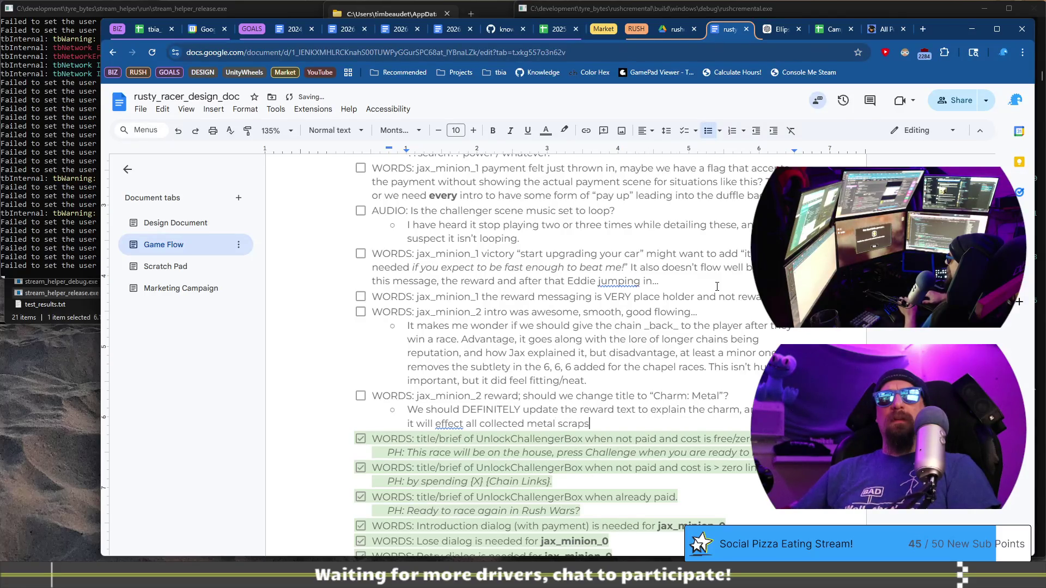
pyautogui.write(' in a more fl')
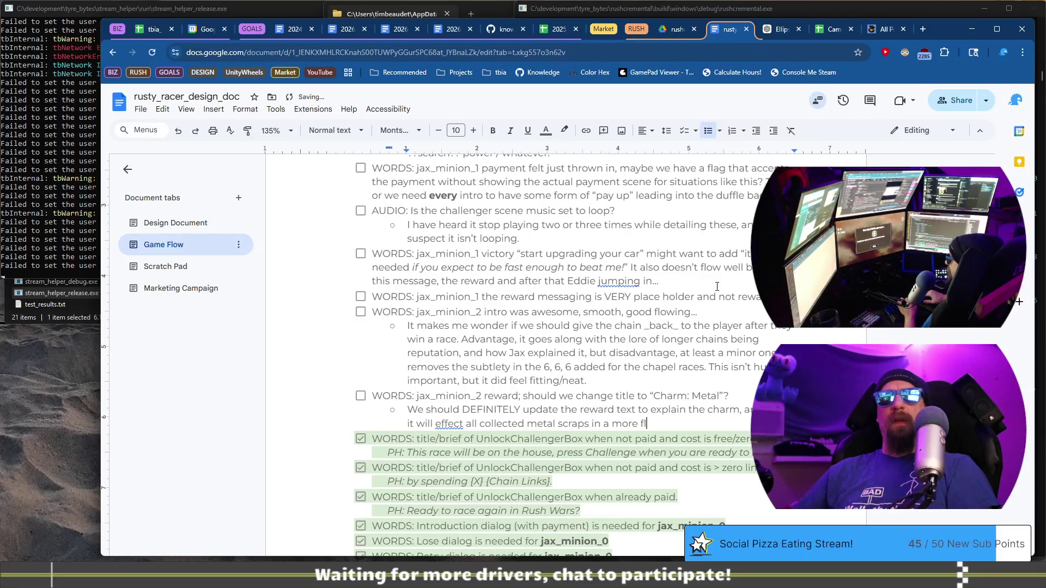
pyautogui.write('avorf')
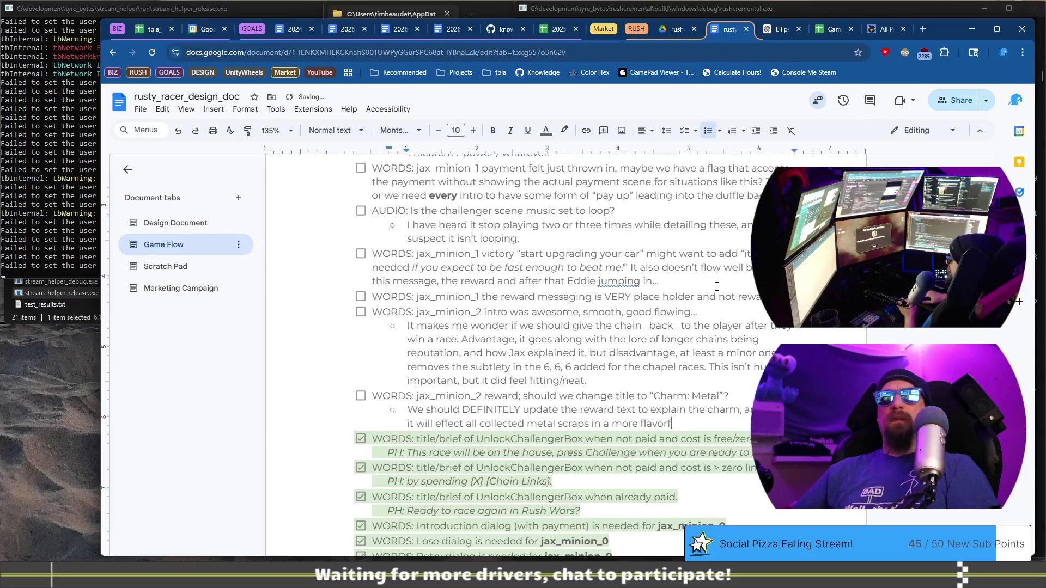
pyautogui.write('ul way. ')
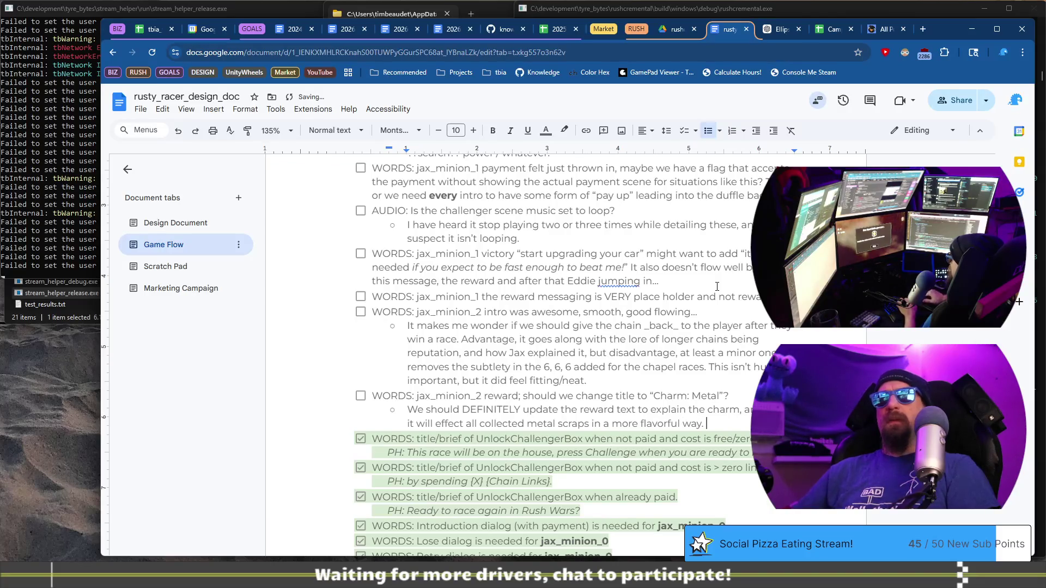
pyautogui.write('Th')
pyautogui.press('BackSpace')
pyautogui.press('BackSpace')
pyautogui.press('BackSpace')
pyautogui.write('The place')
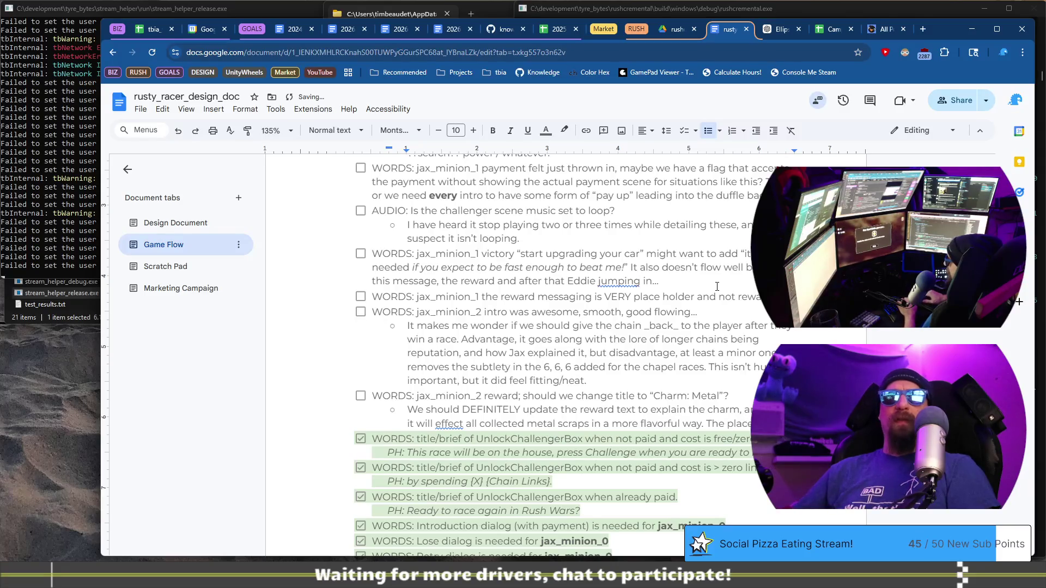
pyautogui.press('BackSpace')
pyautogui.press('BackSpace')
pyautogui.press('BackSpace')
pyautogui.write('curr')
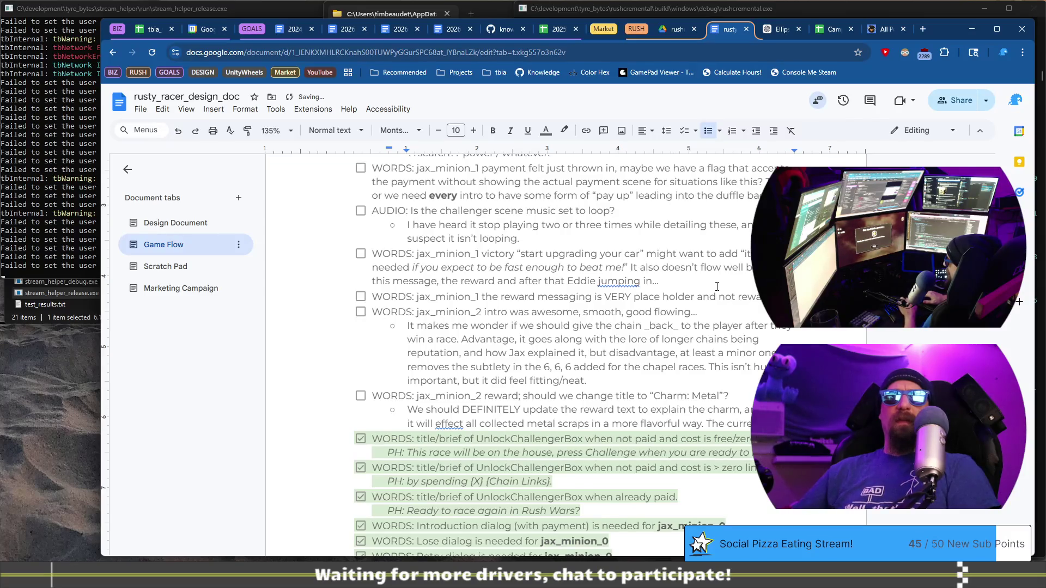
pyautogui.write('good for wh')
pyautogui.write('at ')
pyautogui.write('it does')
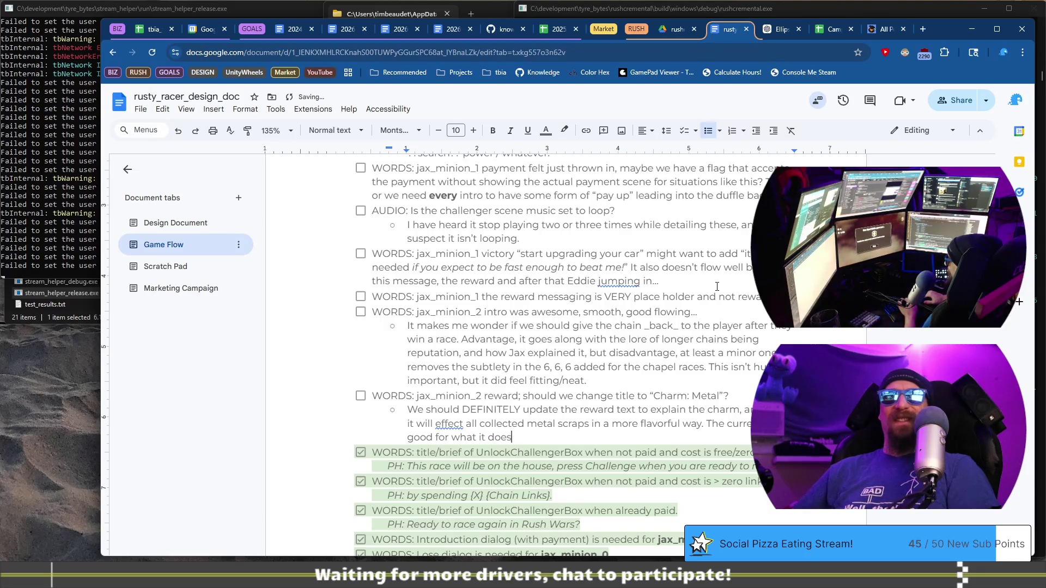
pyautogui.write('. but')
pyautogui.press('BackSpace')
pyautogui.press('BackSpace')
pyautogui.press('BackSpace')
pyautogui.write('.')
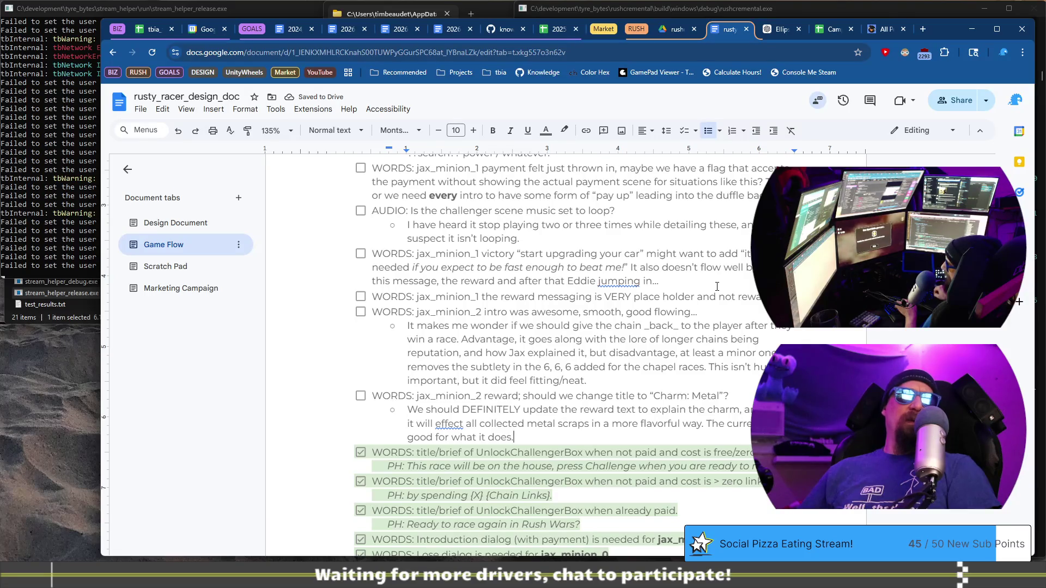
# Correct 'effect' to 'affect' using the grammar suggestion, then return to the game
pyautogui.press('Up')
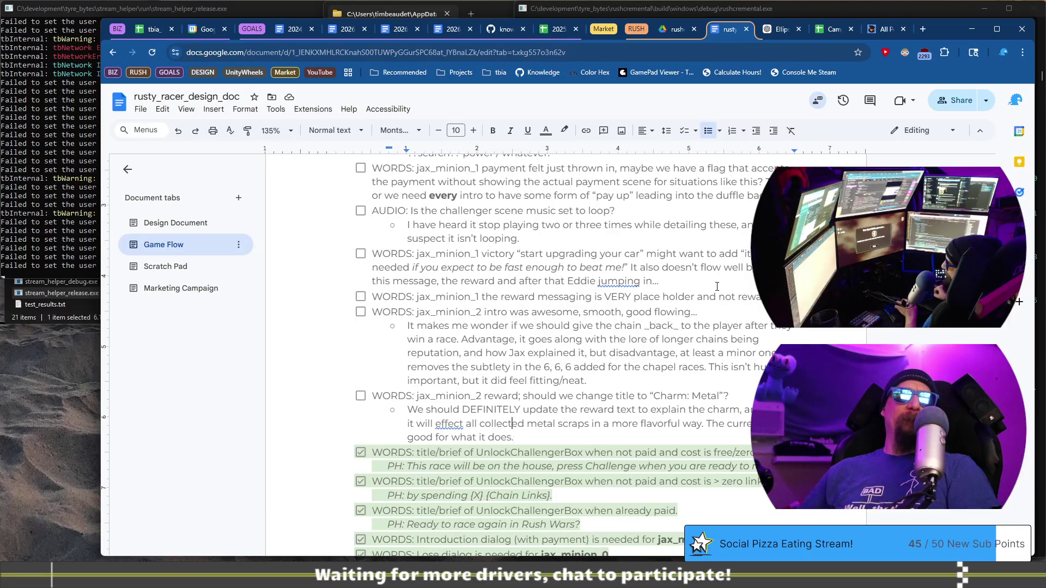
pyautogui.hotkey('ctrl', 'Right')
pyautogui.hotkey('ctrl', 'Right')
pyautogui.press('Delete')
pyautogui.write('a')
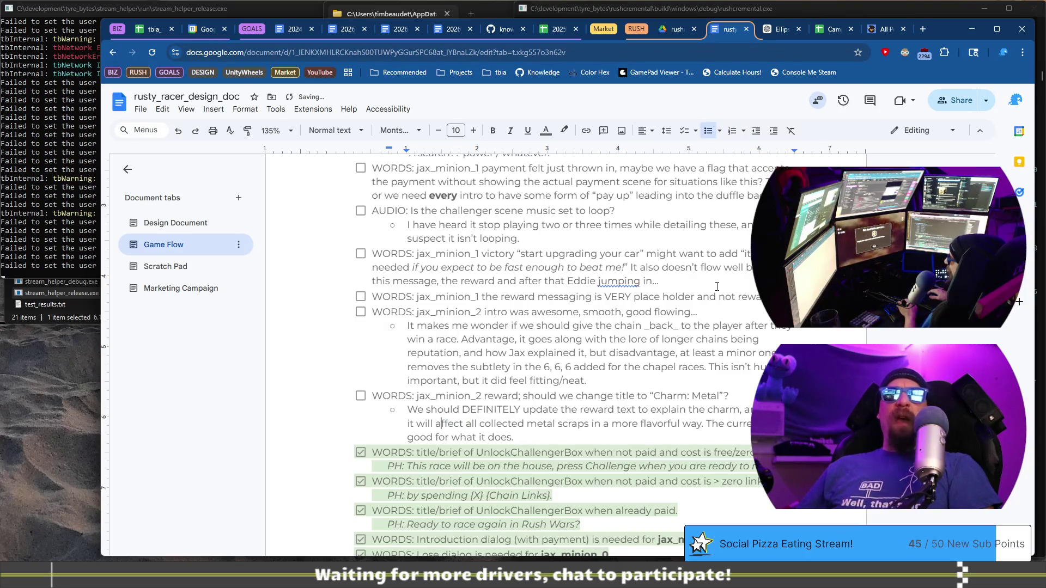
pyautogui.press('BackSpace')
pyautogui.write('e')
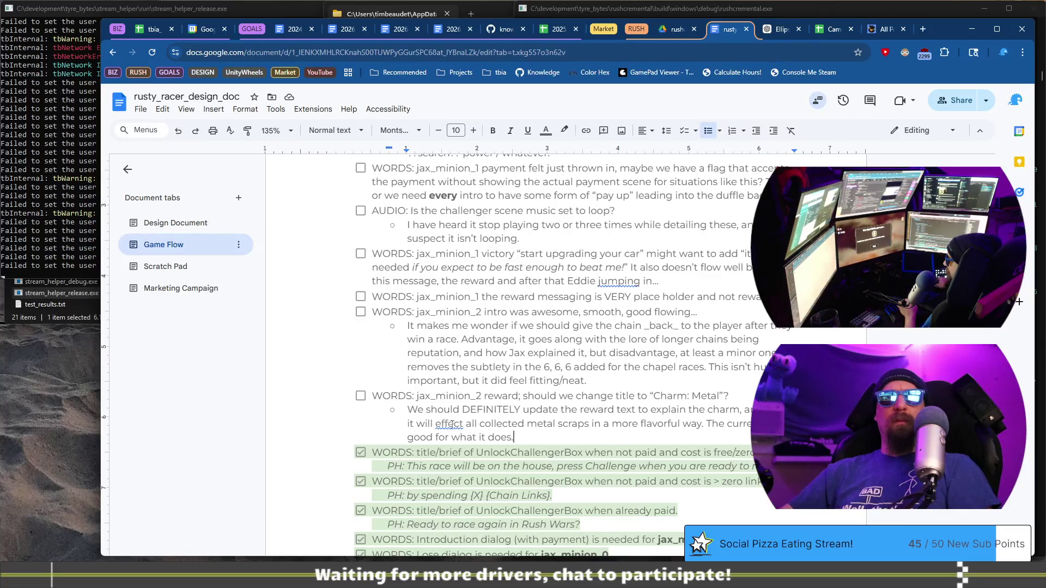
pyautogui.click(449, 423)
pyautogui.click(523, 453)
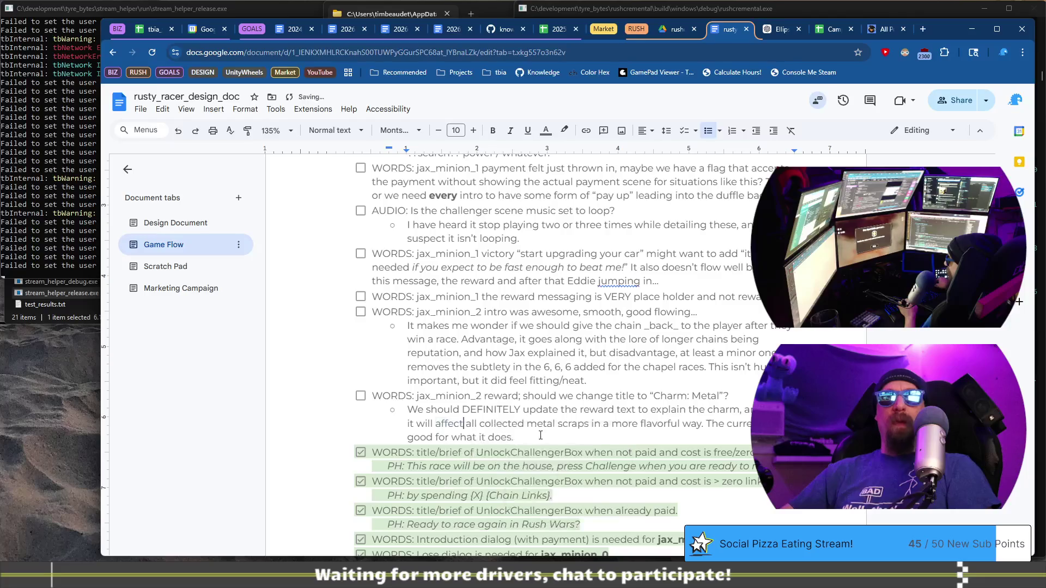
pyautogui.hotkey('alt', 'Tab')
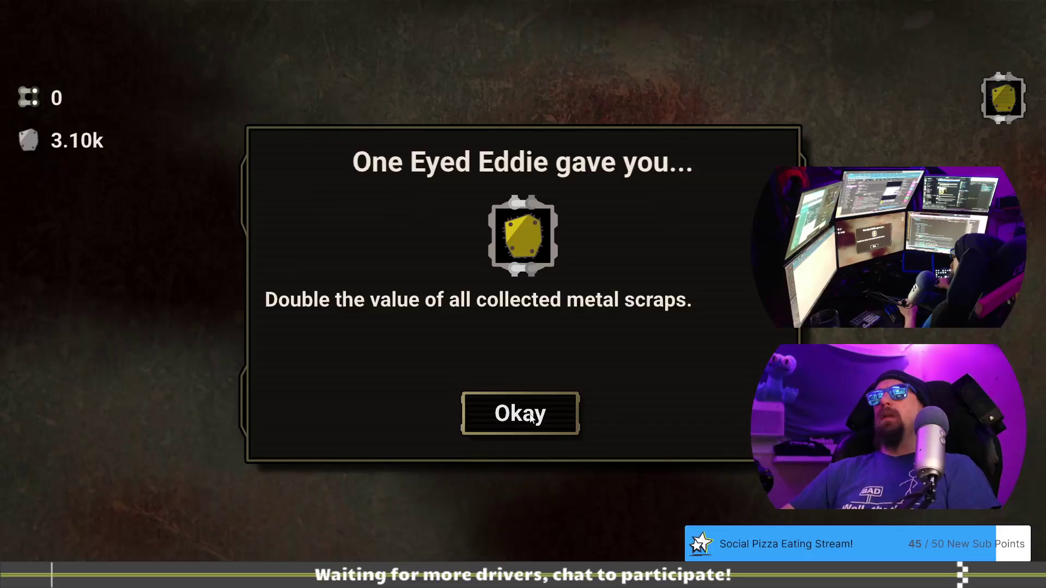
# Dismiss the metal-scraps charm reward and Jax's charm line, then go back to Google Docs
pyautogui.click(531, 417)
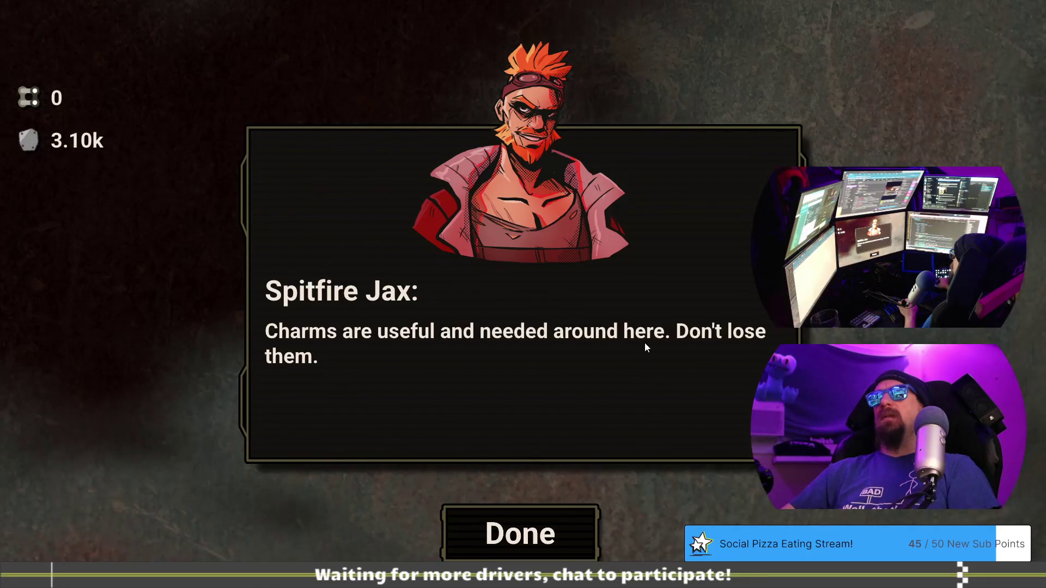
pyautogui.click(524, 538)
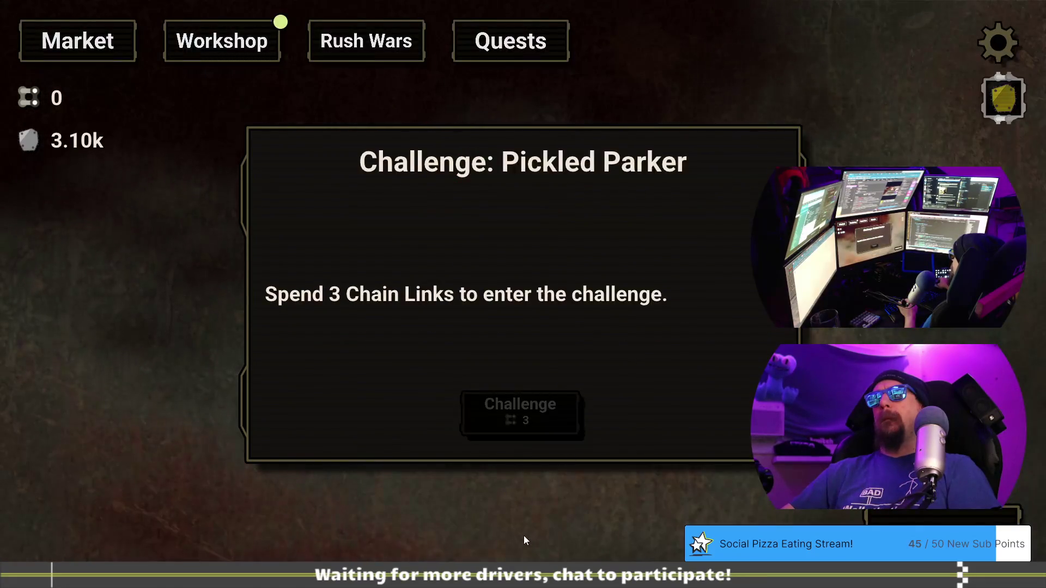
pyautogui.hotkey('alt', 'Tab')
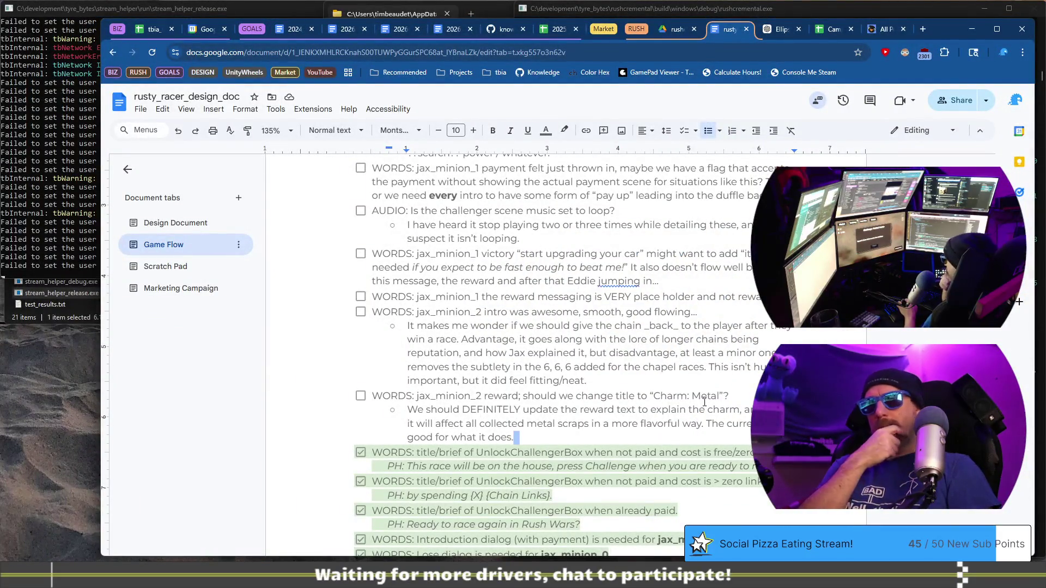
# Add a sub-bullet: 'I like Jax's line on Charms are useful, but it might come a little late?'
pyautogui.press('Return')
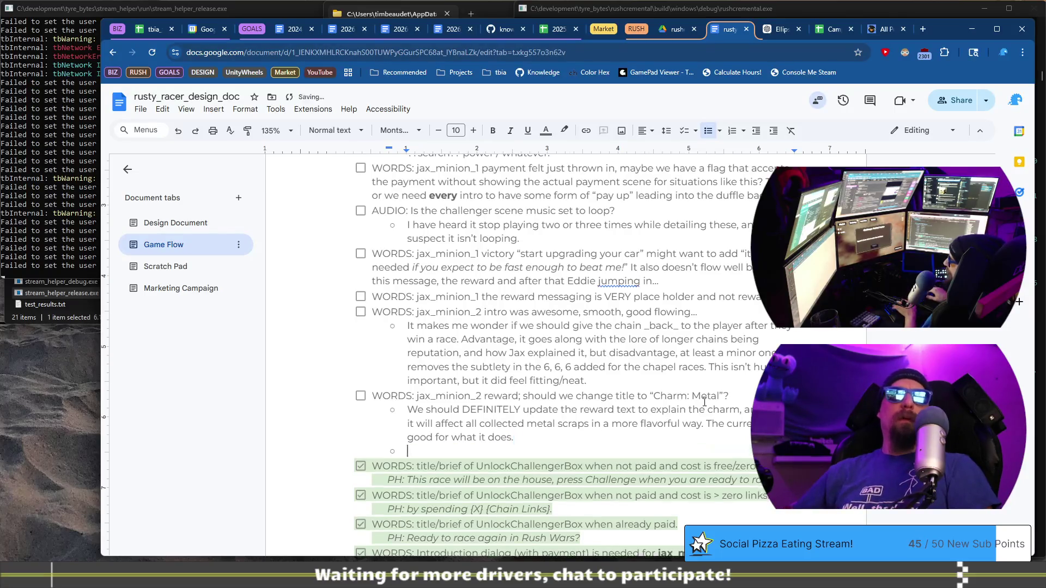
pyautogui.write('Or... I l')
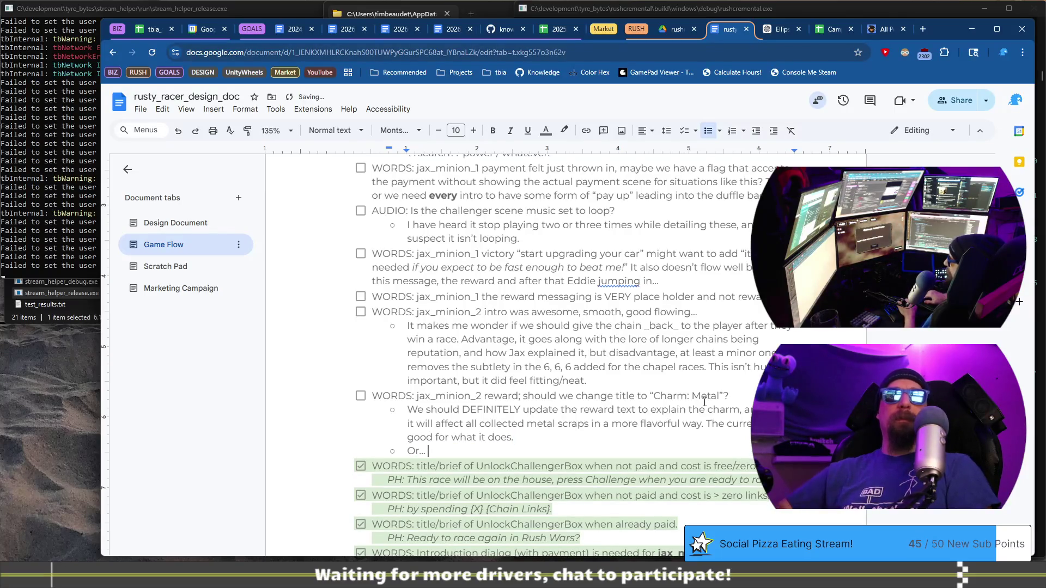
pyautogui.write("ike jax's line on Charm")
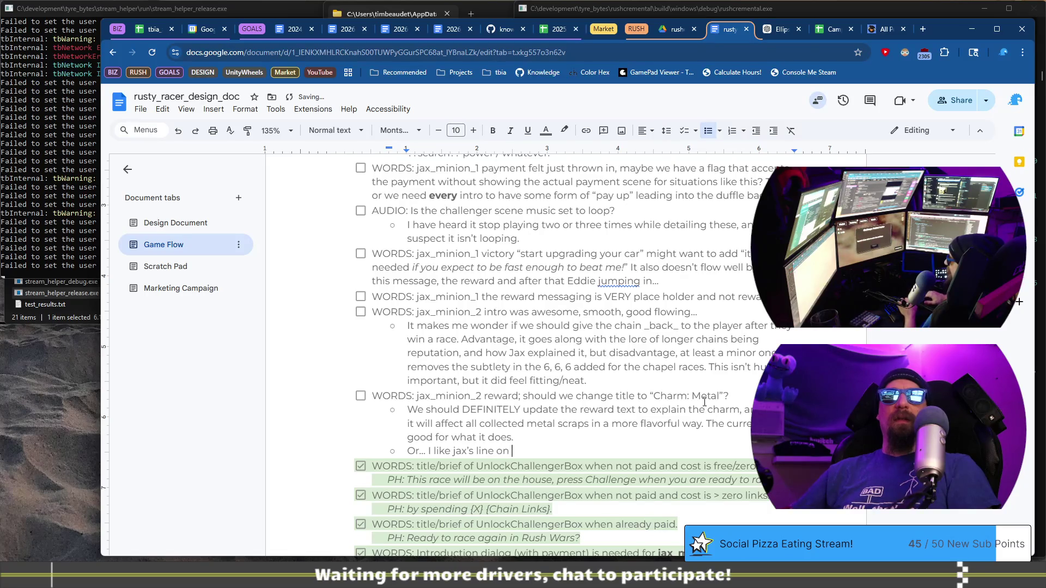
pyautogui.write('are useful.')
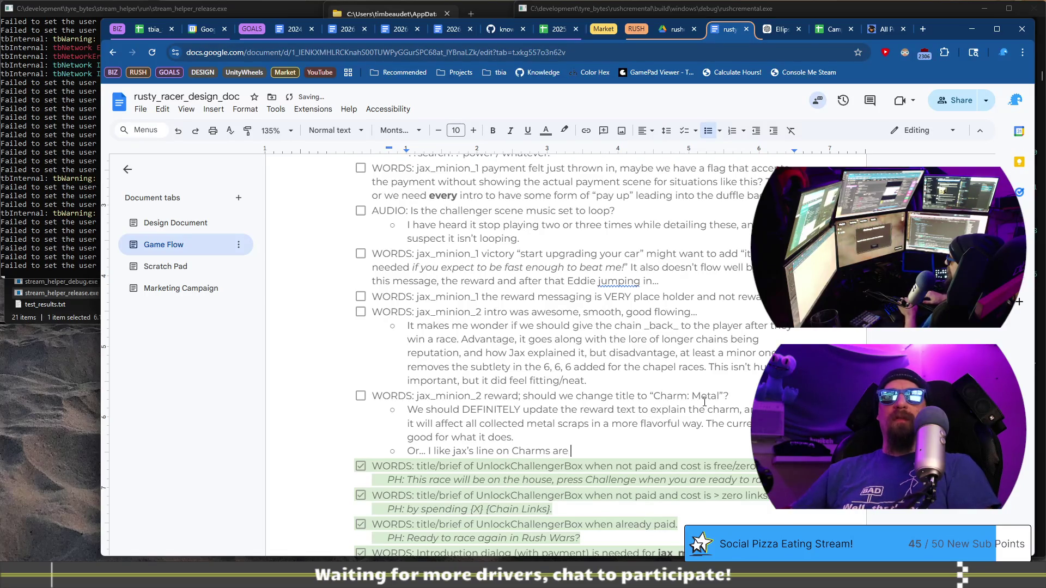
pyautogui.press('BackSpace')
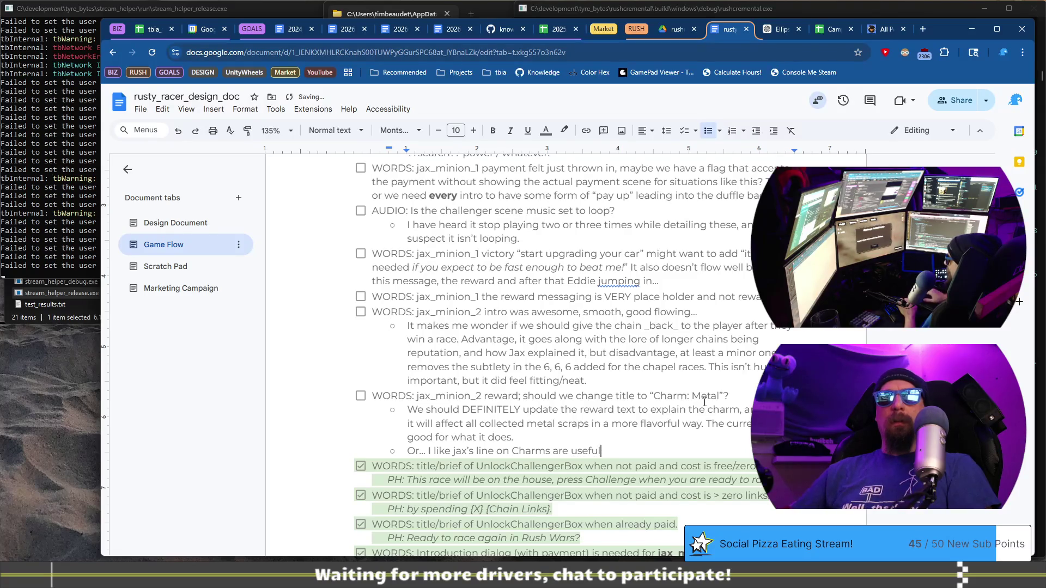
pyautogui.write(', but it mi')
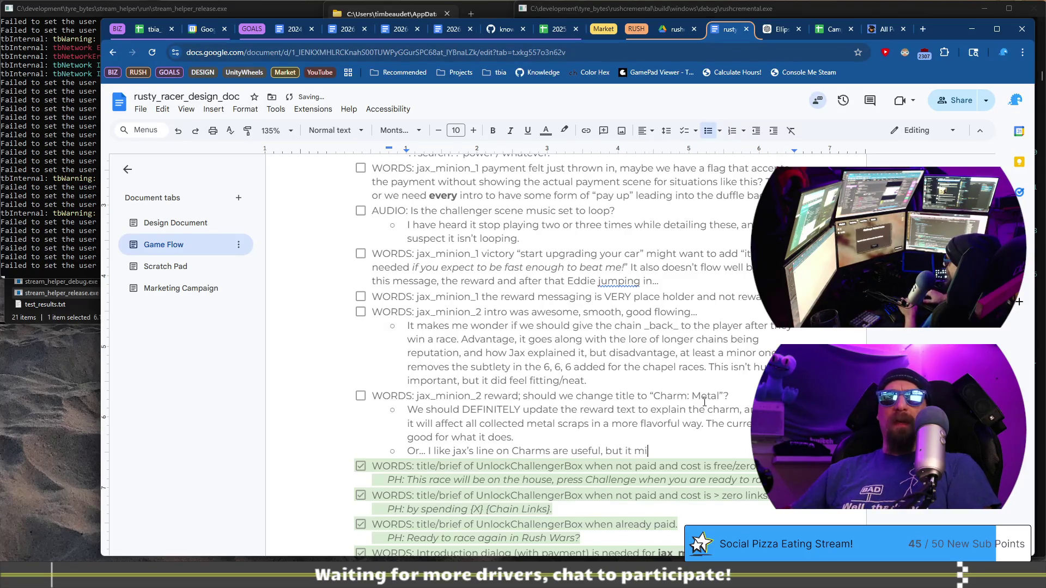
pyautogui.write('ght come a l')
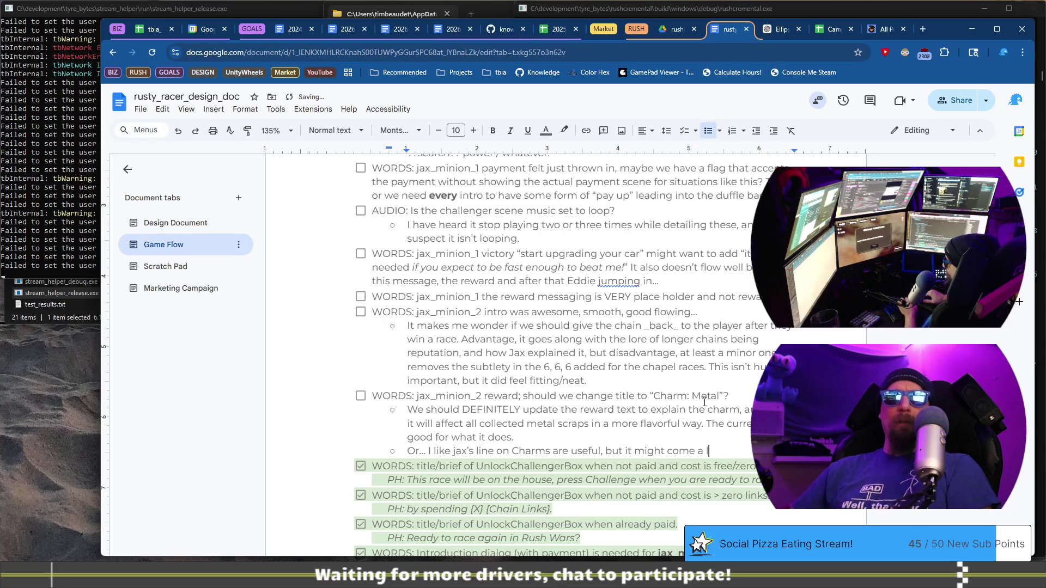
pyautogui.write('ittle late?')
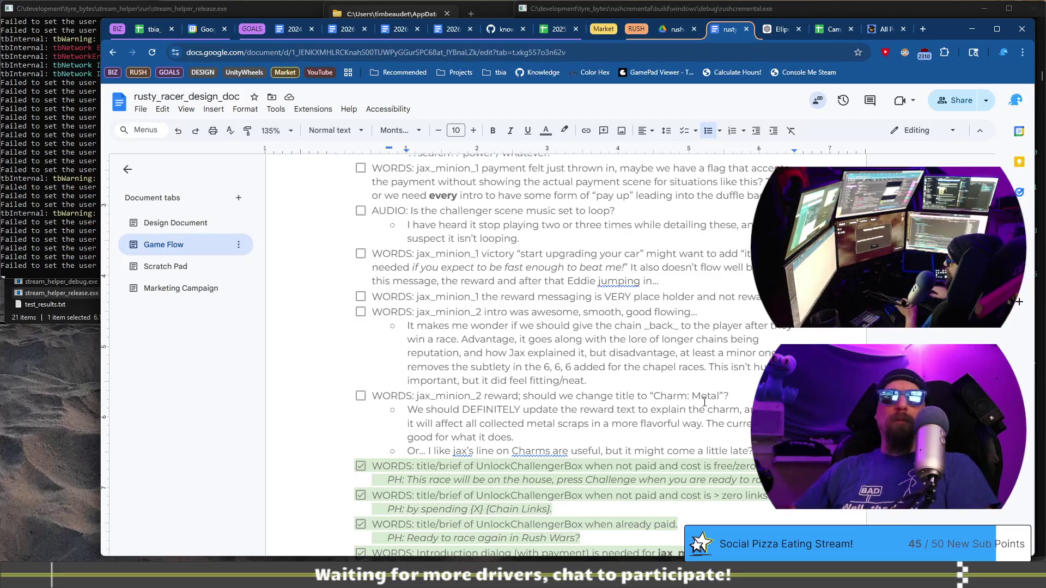
pyautogui.press('BackSpace')
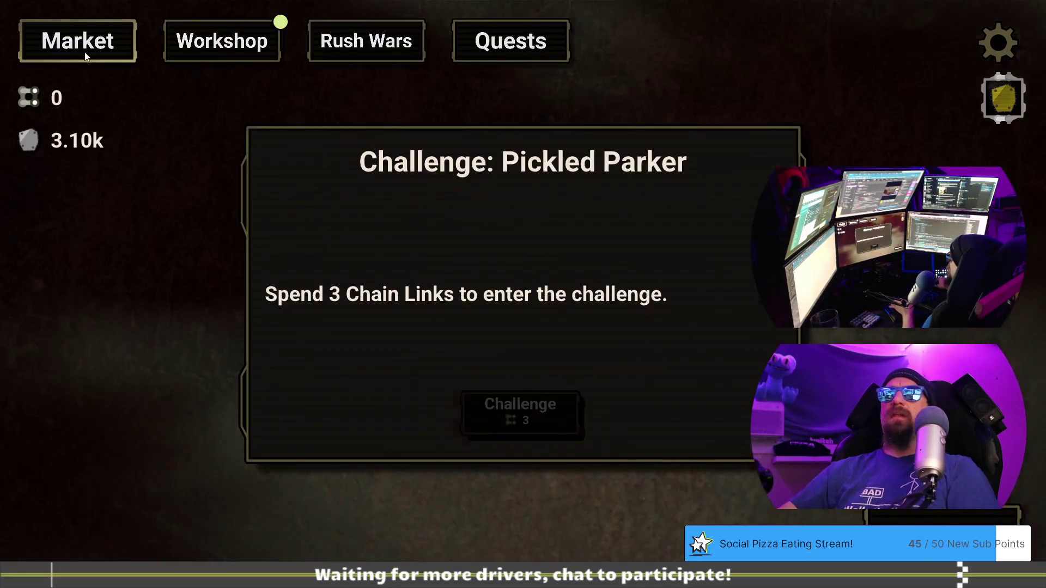
# Load the rust_jm3 profile in the developer terminal and spend 3 Chain Links entering Pickled Parker
pyautogui.click(84, 55)
pyautogui.press('`')
pyautogui.write('load')
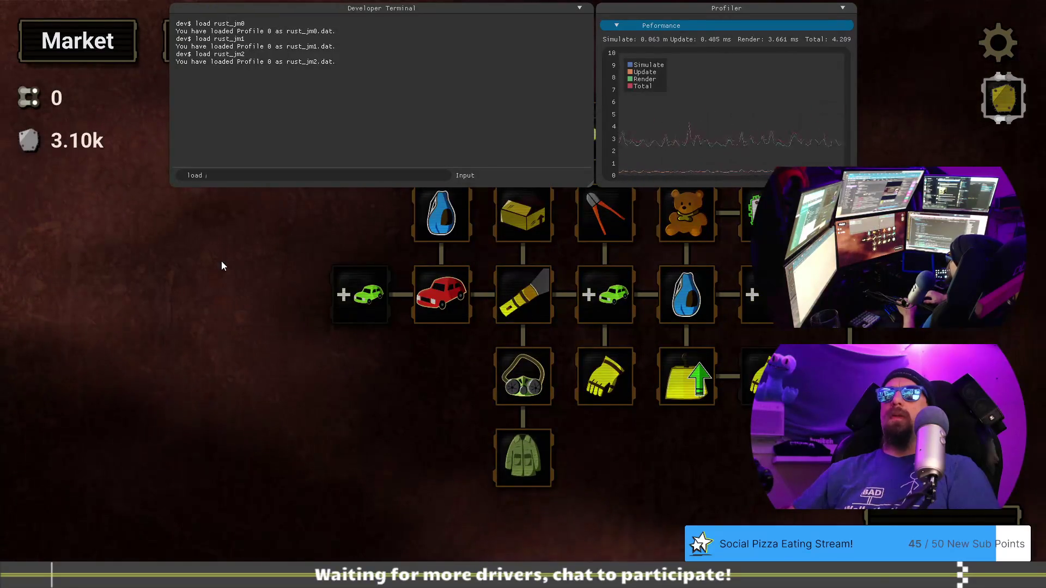
pyautogui.write('rust_jm3')
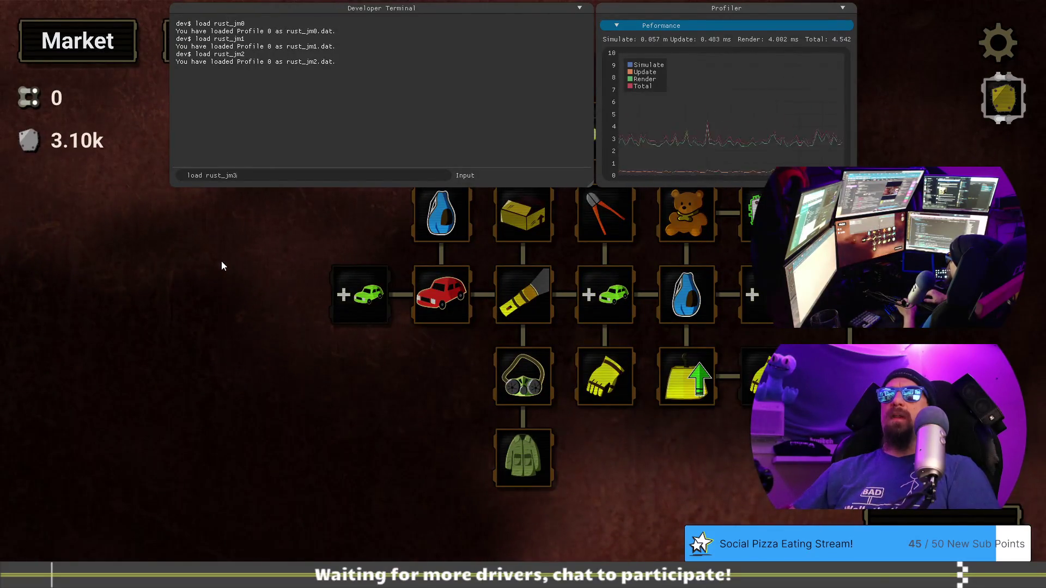
pyautogui.press('Return')
pyautogui.press('`')
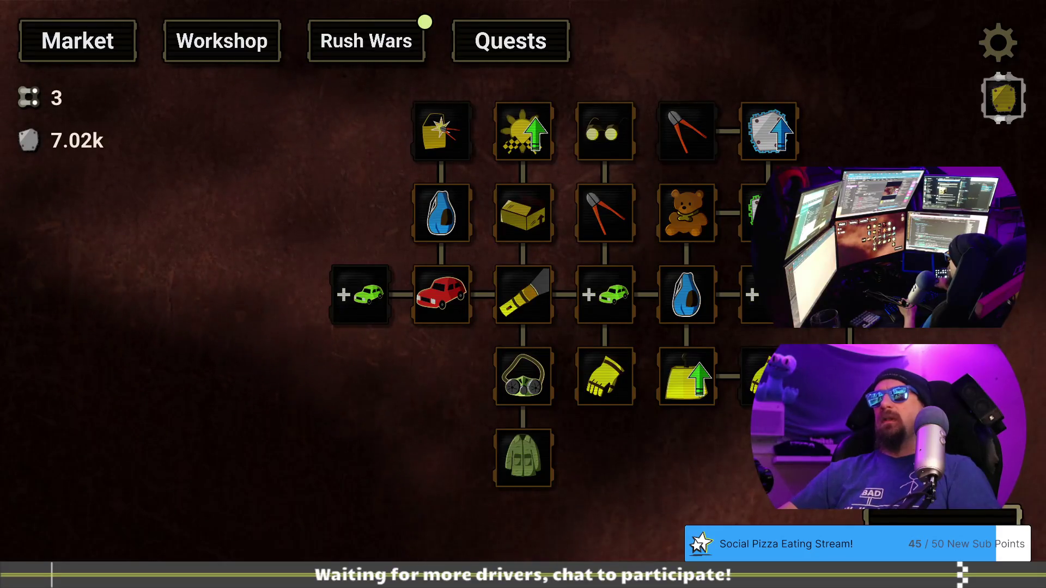
pyautogui.click(335, 53)
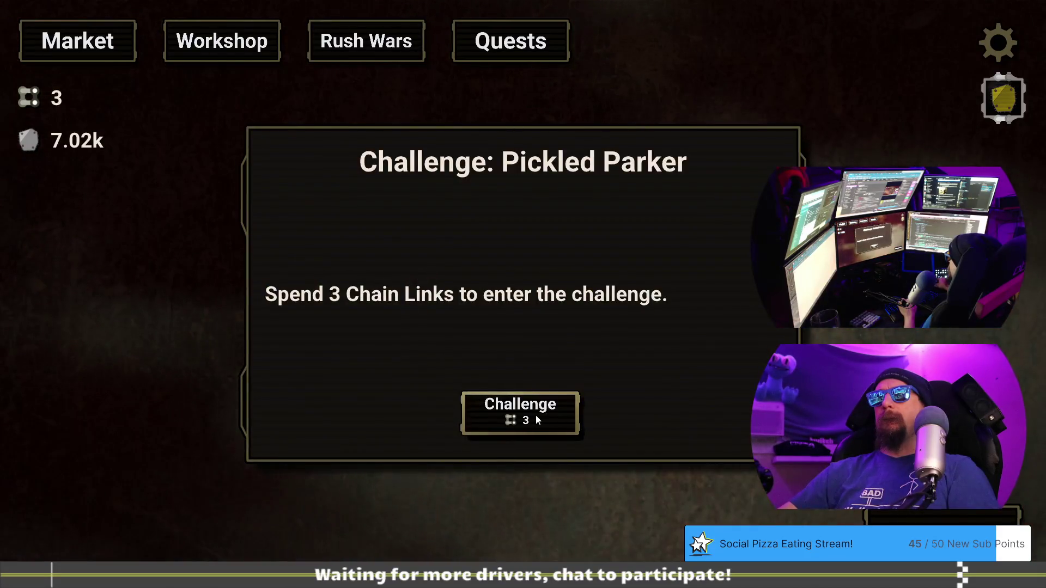
pyautogui.click(537, 419)
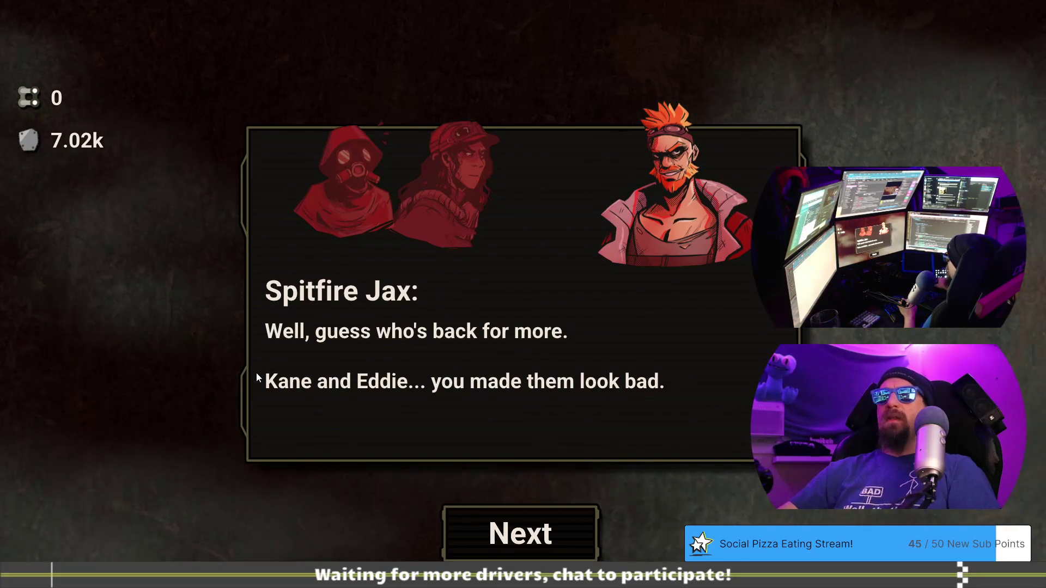